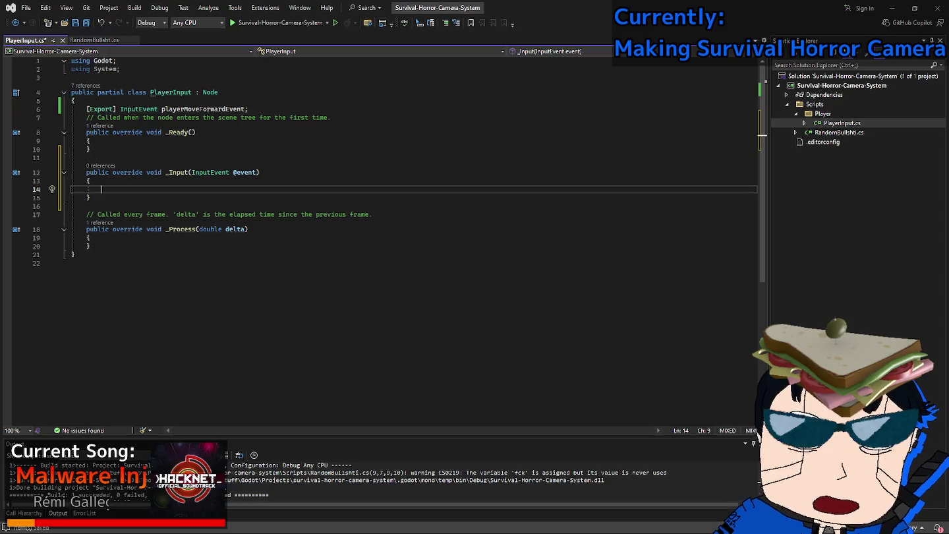
text(if ()
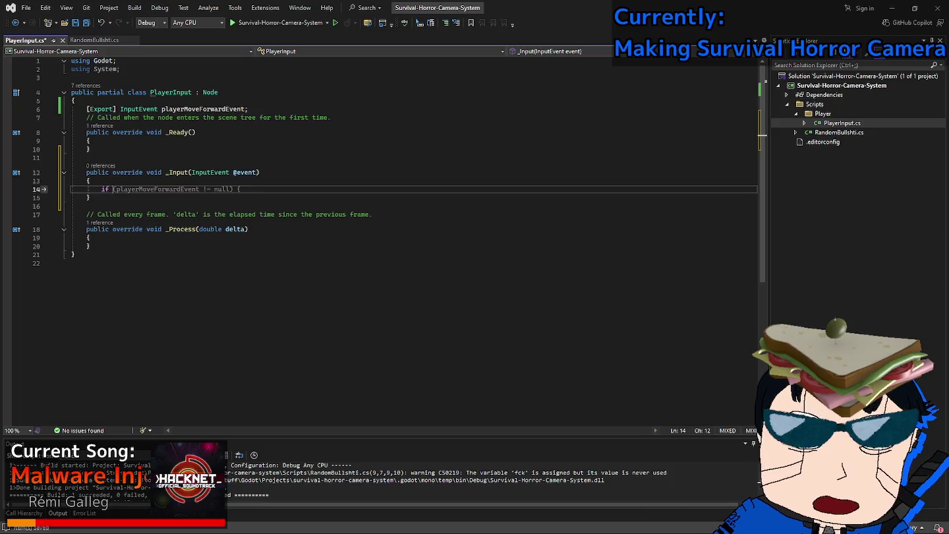
text(@event)
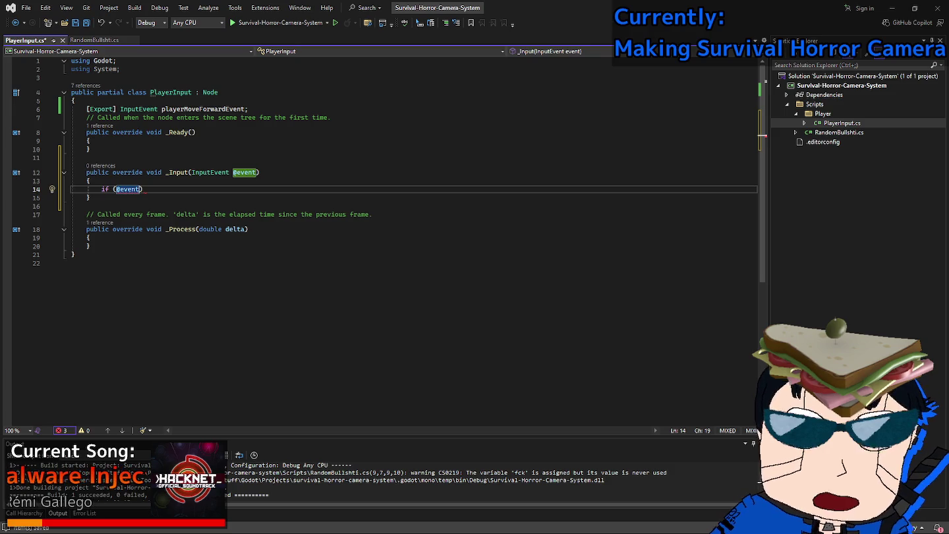
text(== play)
key(Tab)
text() {)
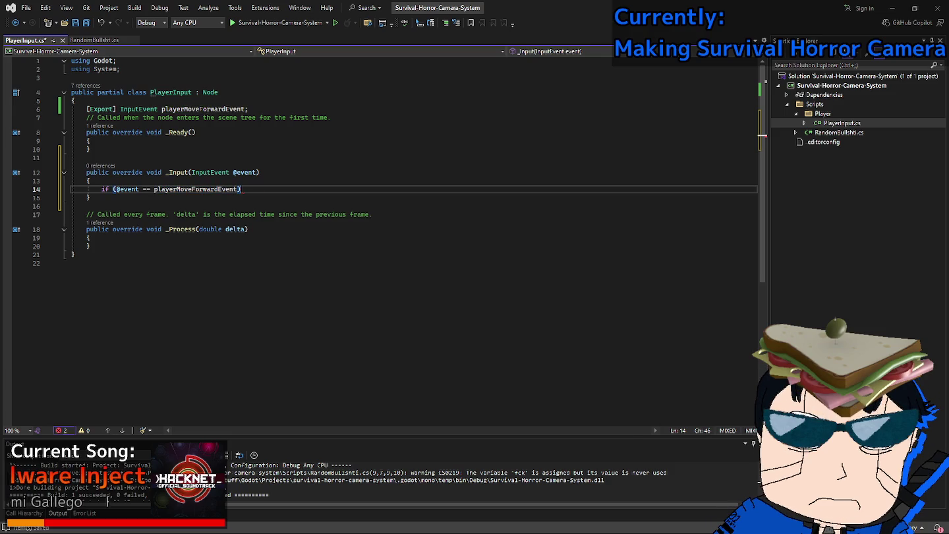
key(Return)
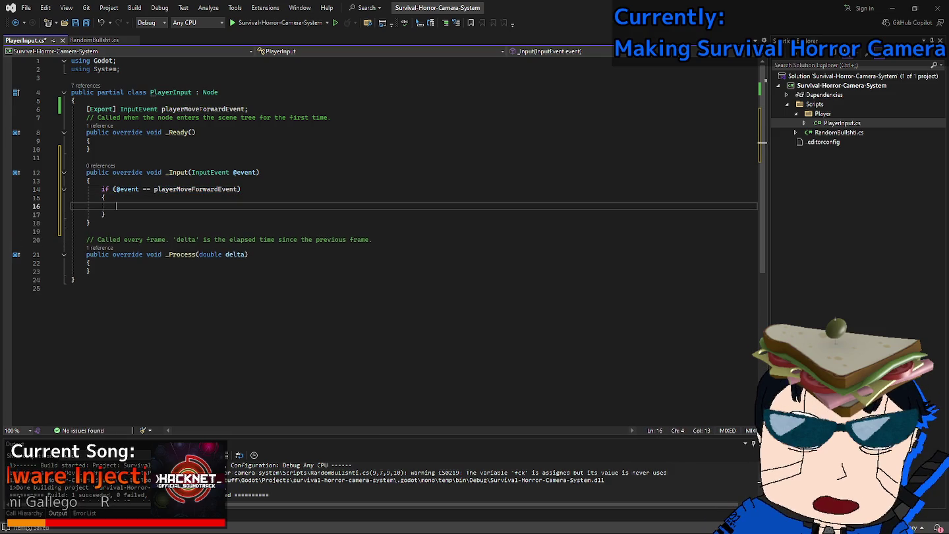
text(GD.P)
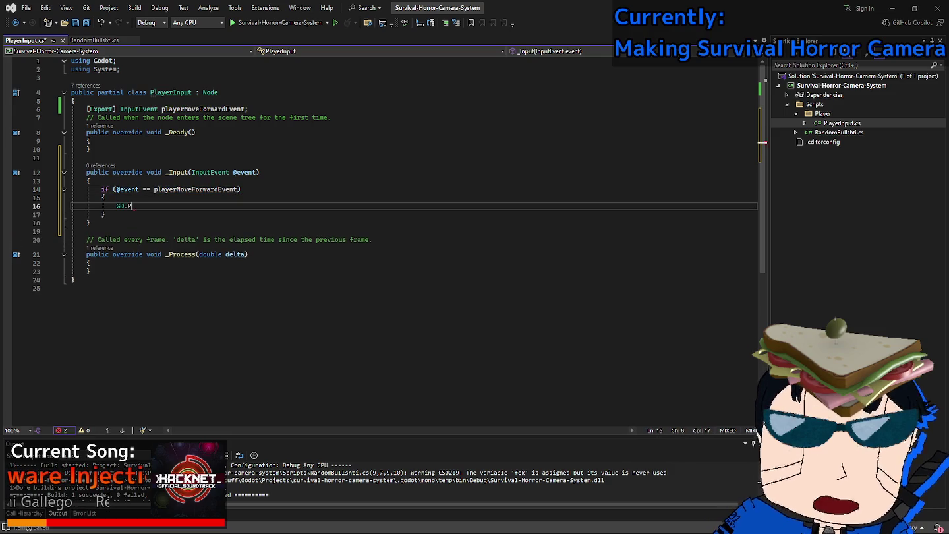
text(rint(")
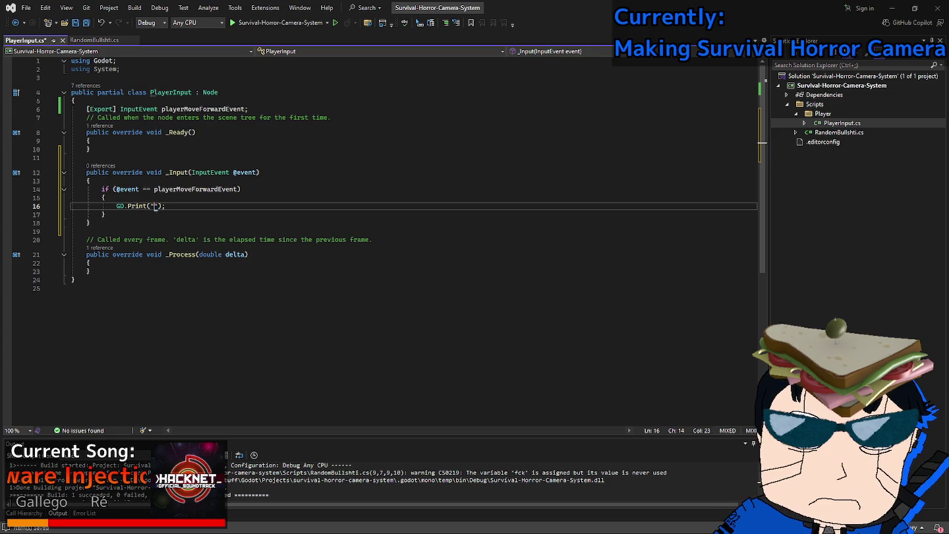
text(Move Forwa)
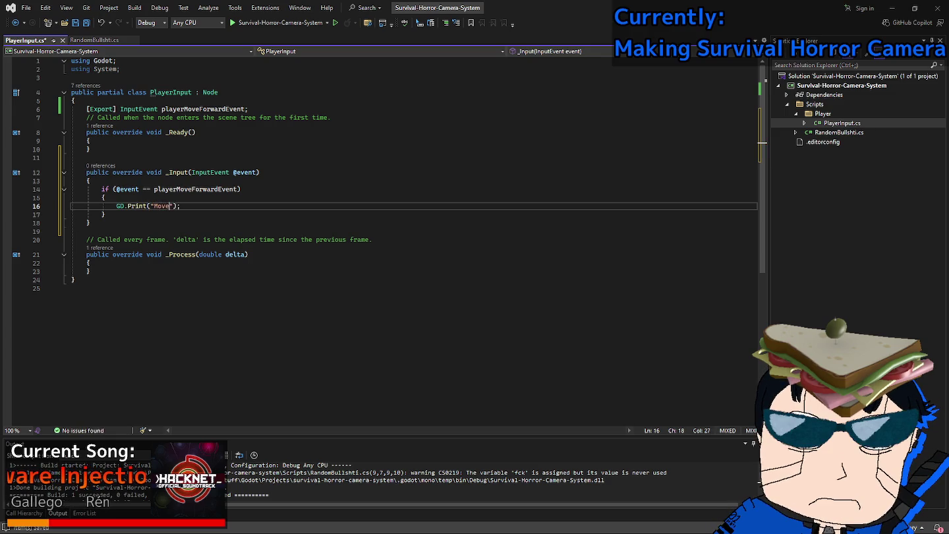
text(rd Event fir)
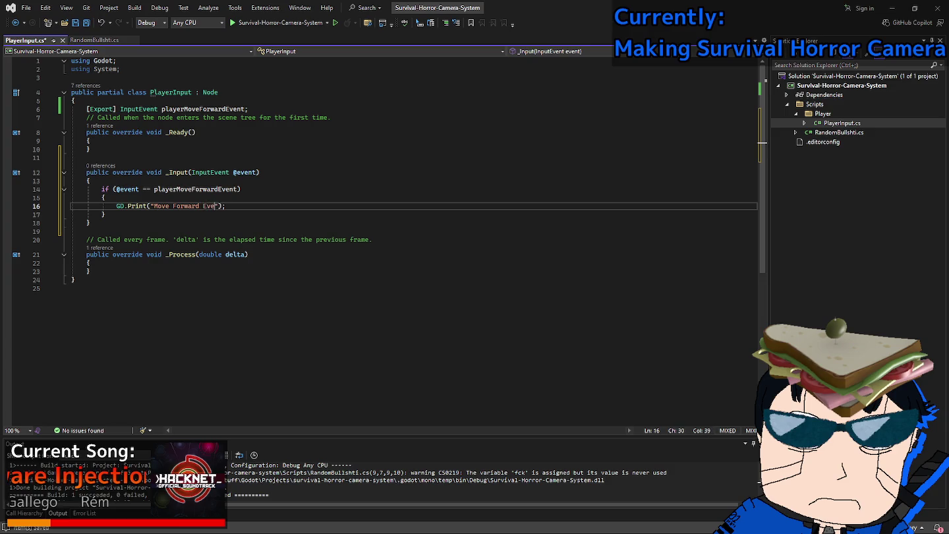
text(ed)
Change the message to "DEBUG: Move Forward Event Fired!" and save PlayerInput.cs.
key(ctrl+Left)
key(Delete)
text(F)
key(Left)
key(ctrl+Left)
text(DEBUG:)
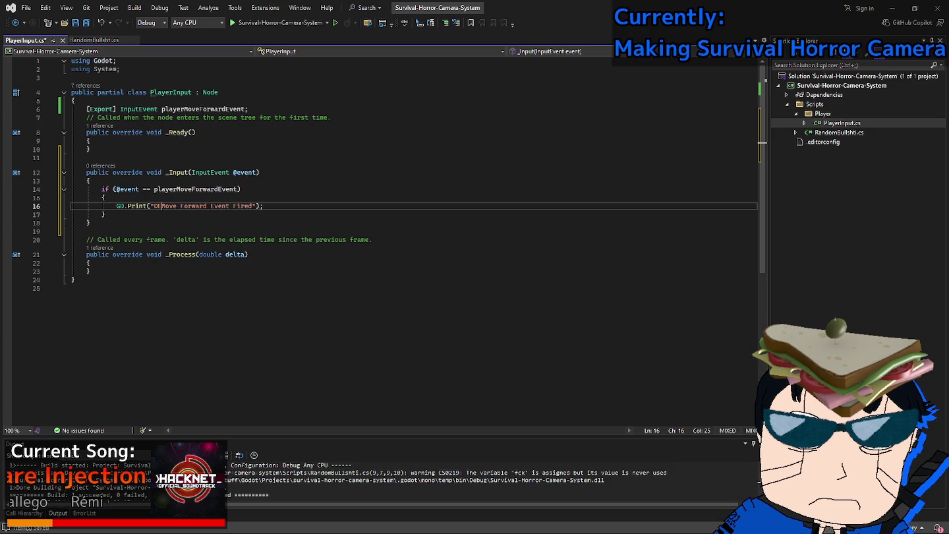
key(ctrl+Right)
key(ctrl+Right)
key(ctrl+Right)
key(ctrl+Right)
text(!)
key(ctrl+s)
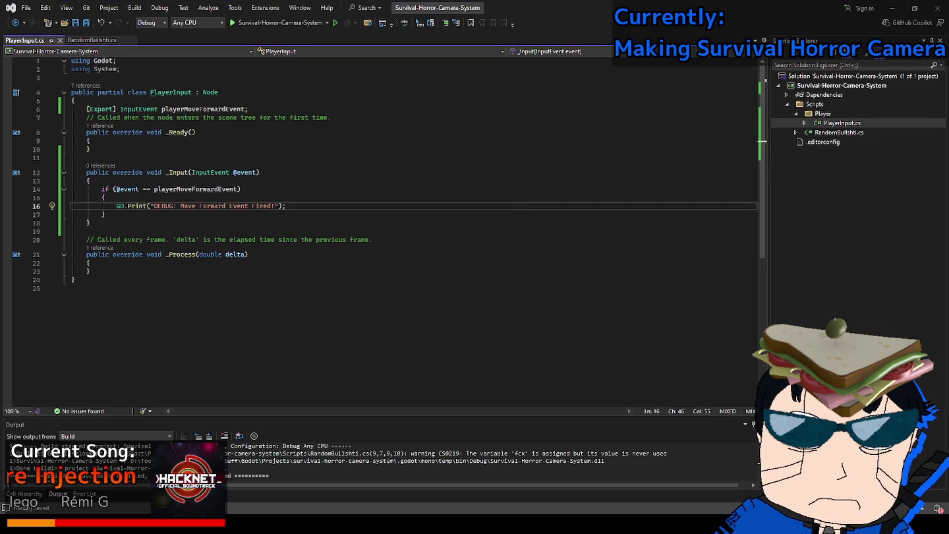
click(90, 223)
Build the project and drag PlayerInput.cs into the scene.
key(ctrl+shift+b)
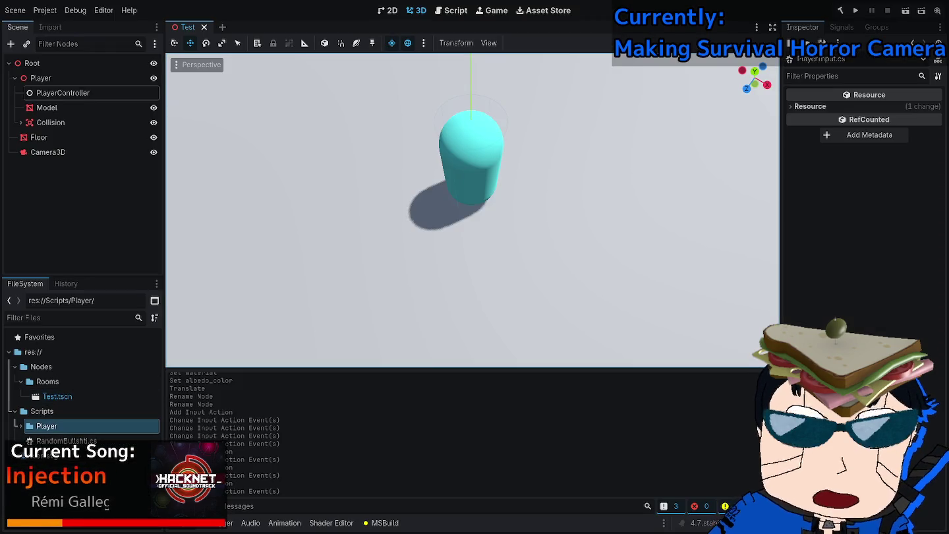
mouse_move(66, 440)
mouse_down()
mouse_move(620, 253)
mouse_move(851, 131)
mouse_move(875, 103)
mouse_move(99, 134)
mouse_move(78, 97)
mouse_up()
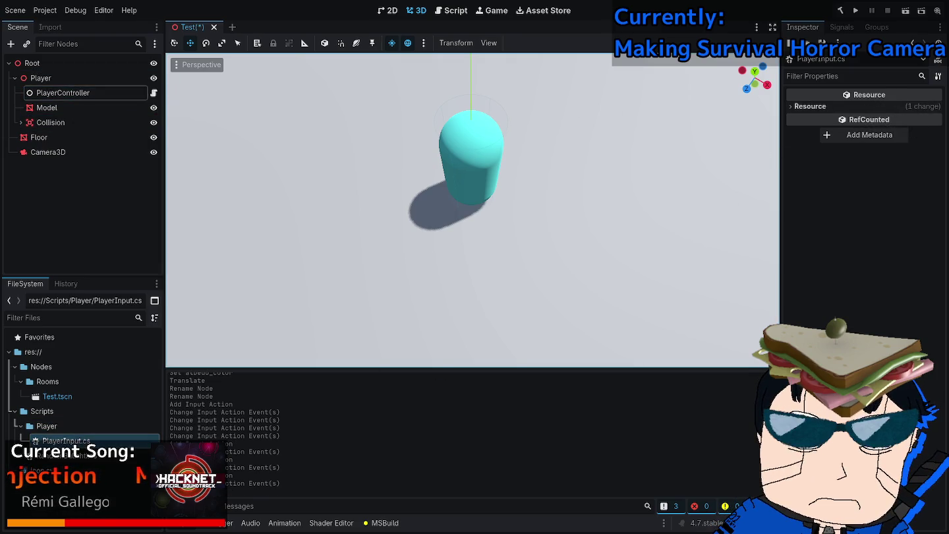
click(810, 106)
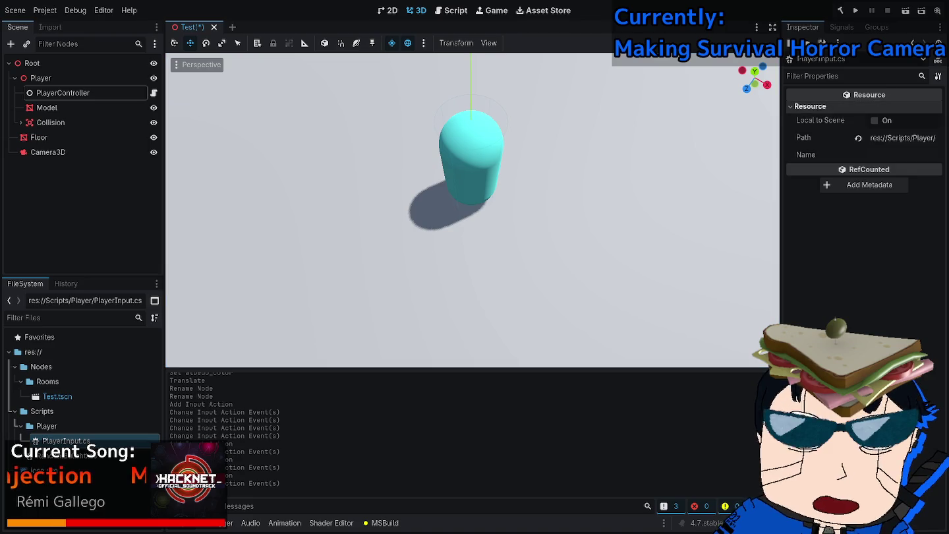
click(810, 106)
On PlayerController, choose Load... for the empty Player Move Forward property.
click(92, 93)
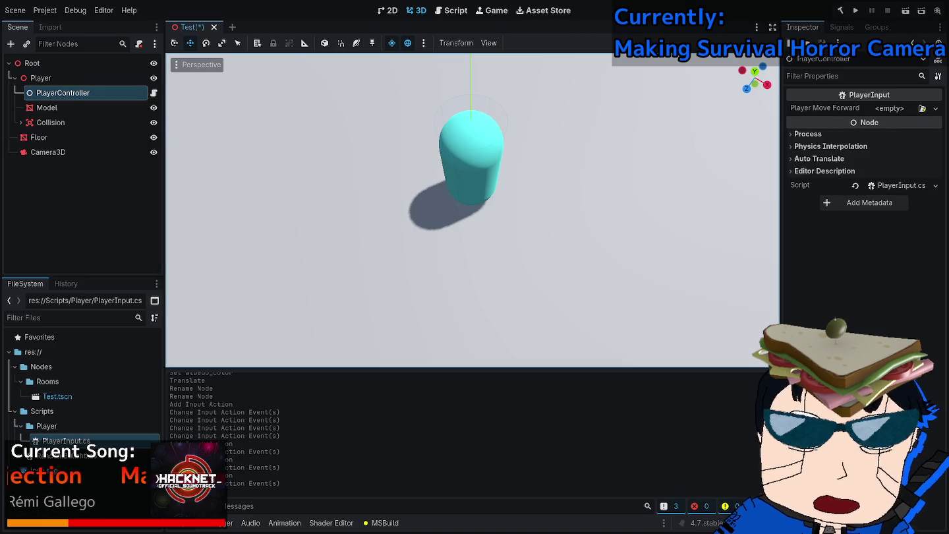
click(890, 108)
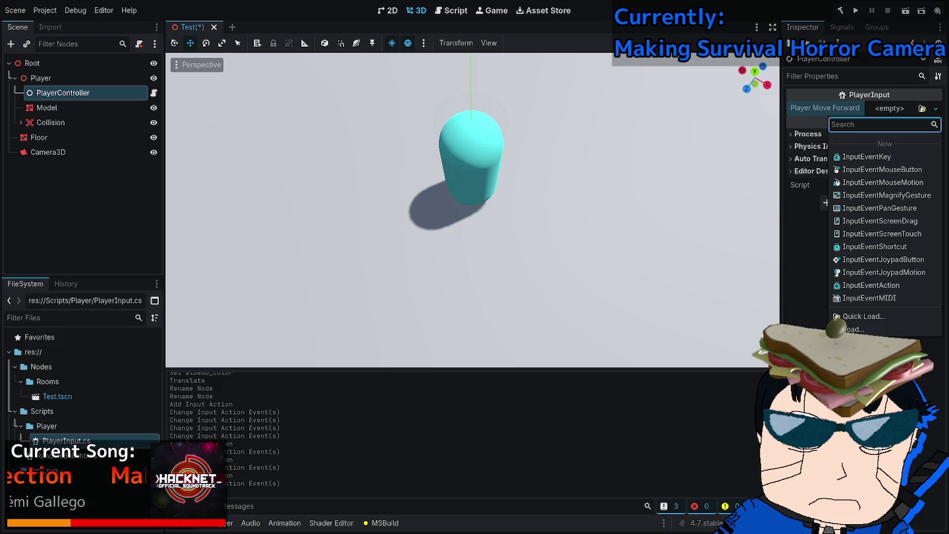
click(850, 329)
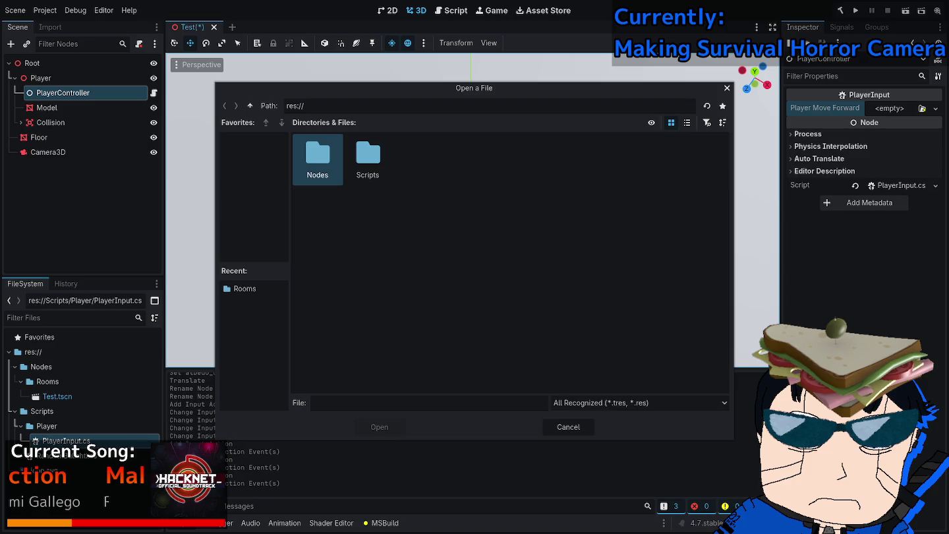
Cancel the Open a File dialog, leaving Player Move Forward <empty>, and open the Scene menu.
click(568, 425)
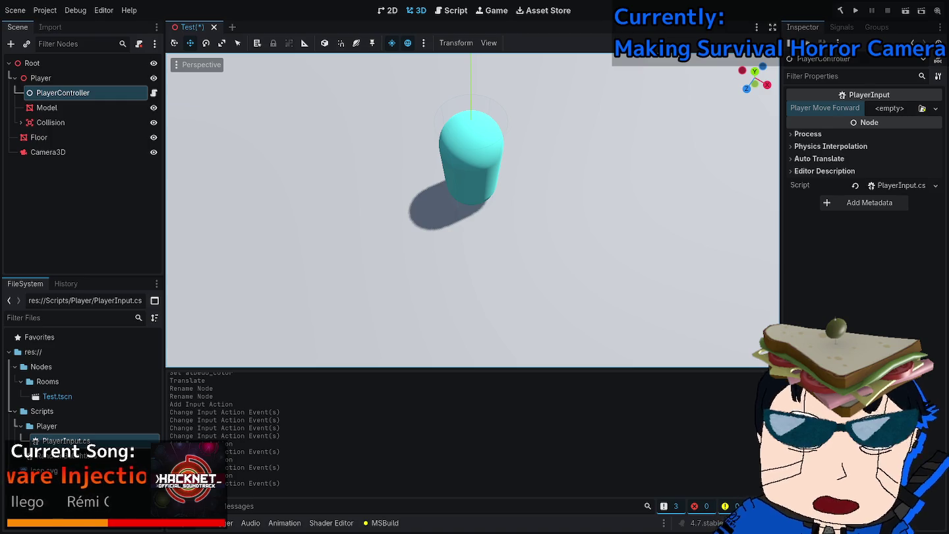
click(15, 9)
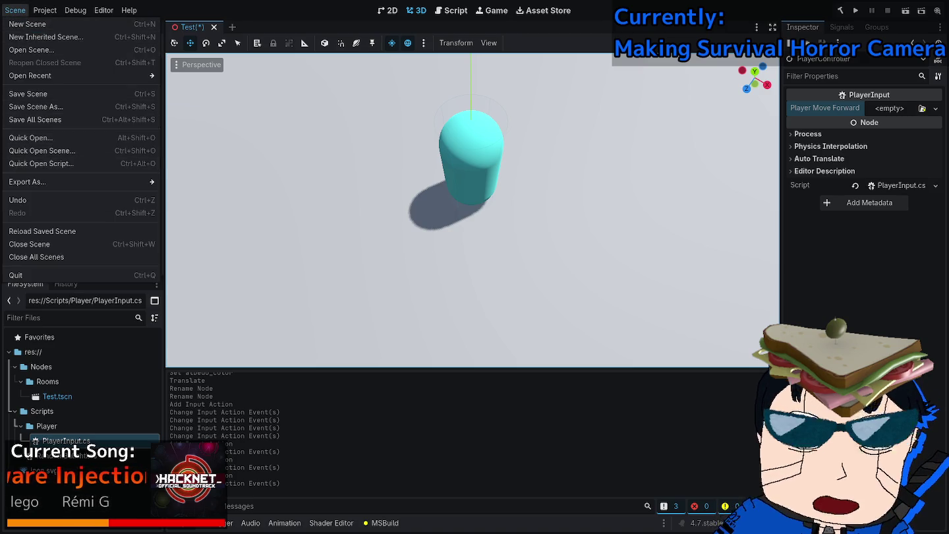
In Project Settings' Input Map, bind player_move_forward, left, right and backward to W, A, D and S.
mouse_move(45, 10)
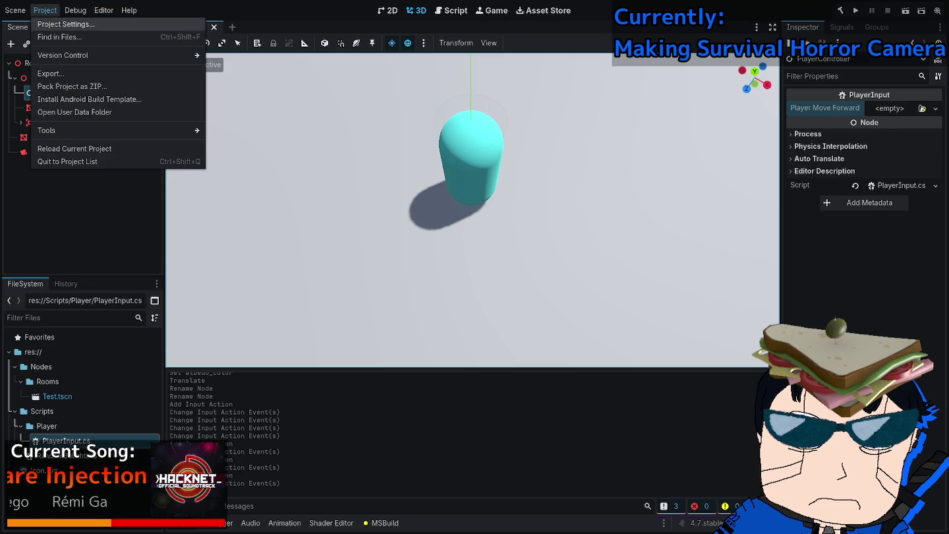
click(66, 24)
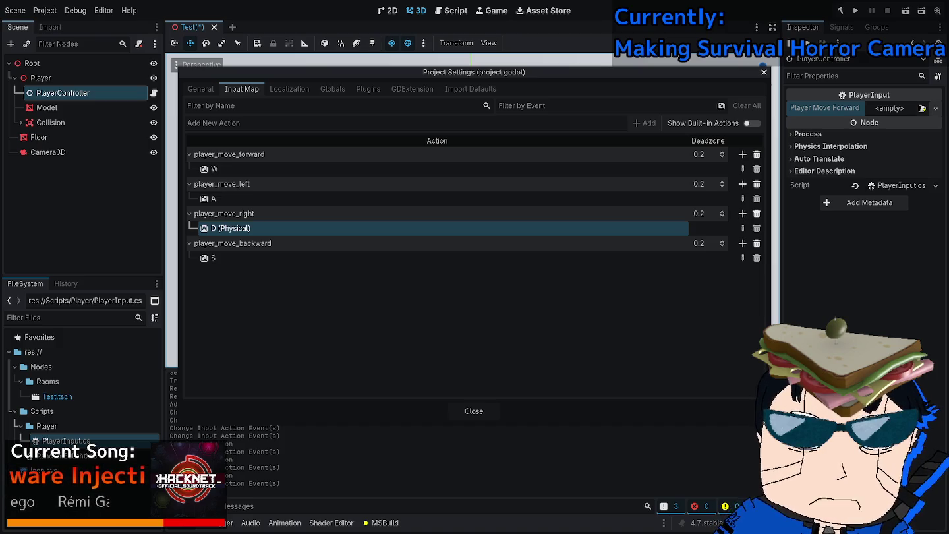
key(Escape)
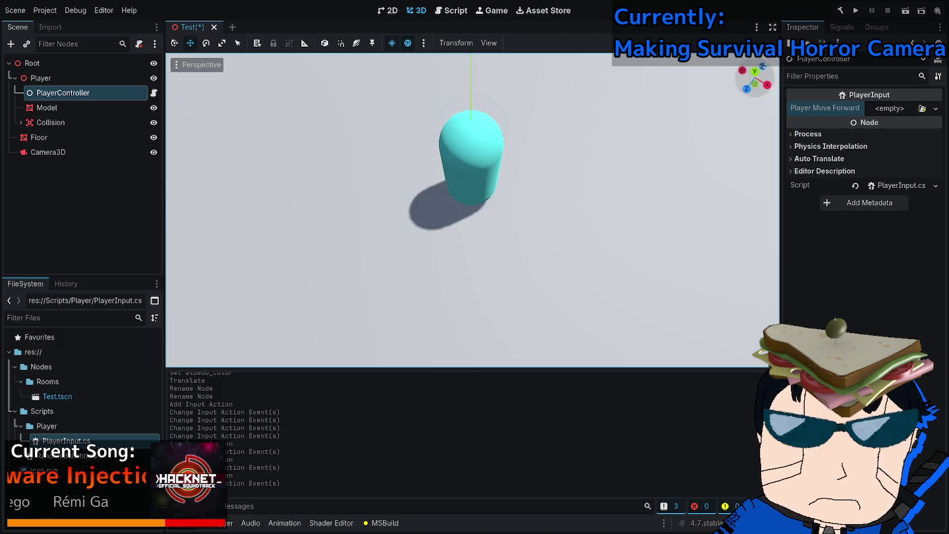
Try an InputEventShortcut with a new Shortcut on Player Move Forward, then replace it with a new InputEventAction.
click(935, 108)
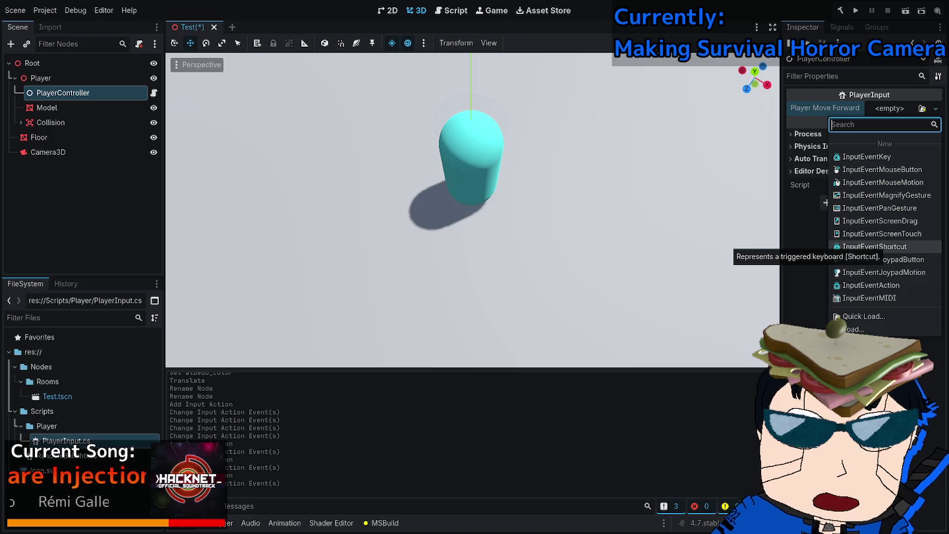
click(875, 247)
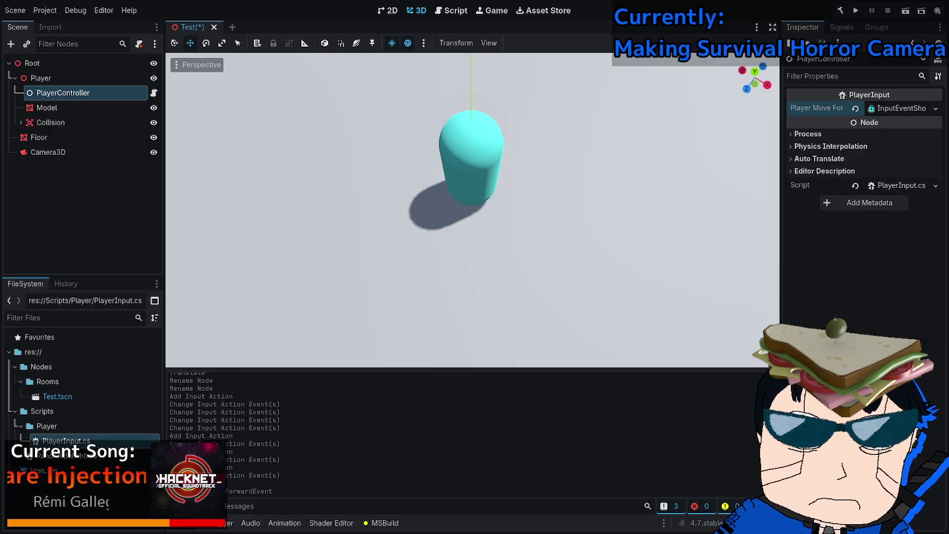
click(890, 125)
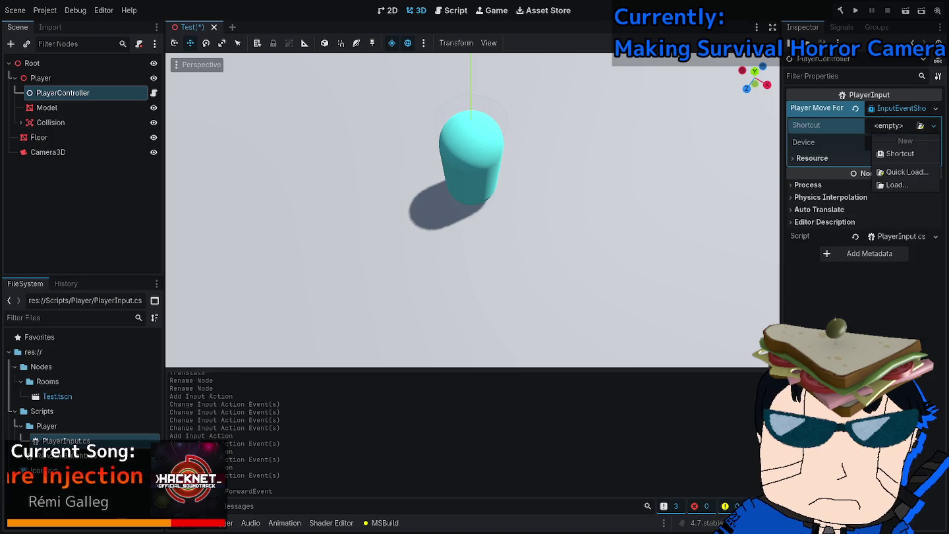
click(903, 154)
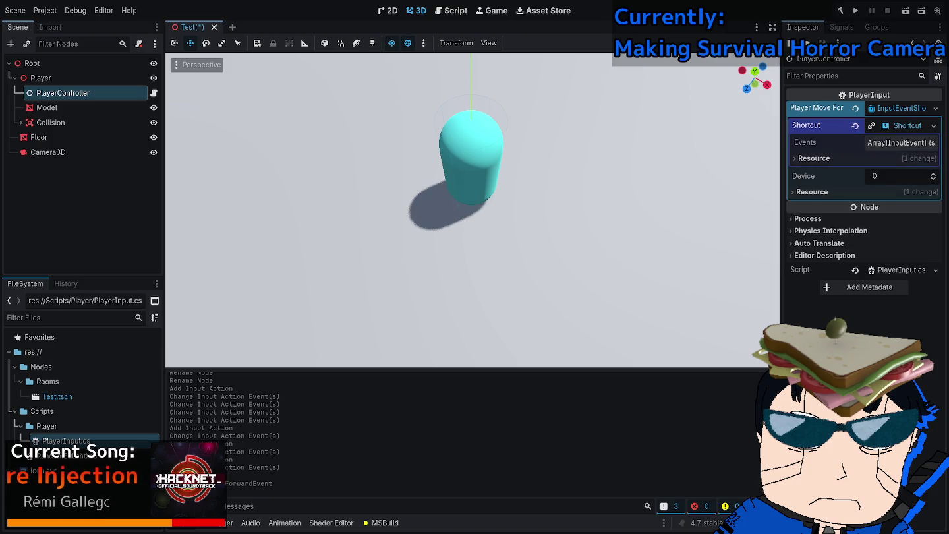
click(900, 143)
click(900, 142)
click(936, 108)
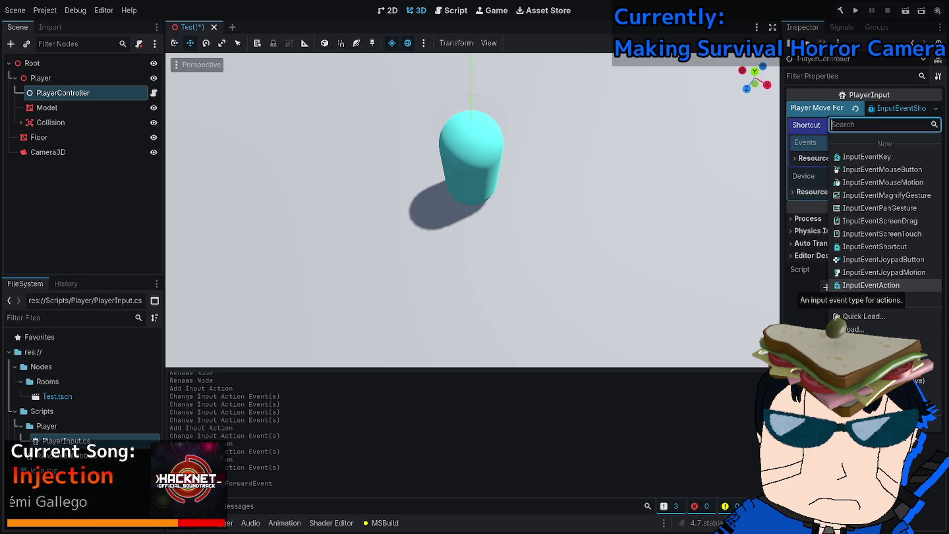
click(870, 284)
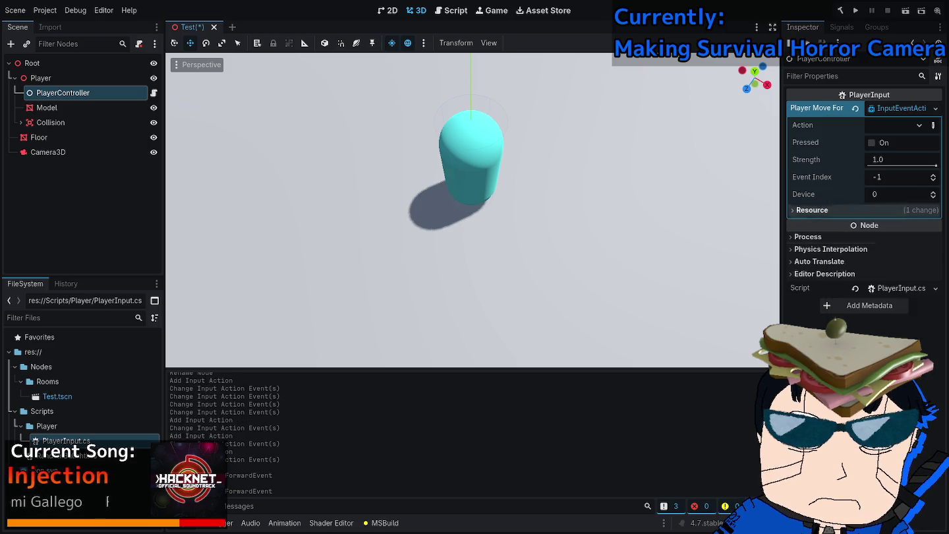
Set the InputEventAction's Action to a player_move action.
click(856, 120)
scroll(818, 120, down, 3)
scroll(817, 119, up, 5)
click(830, 43)
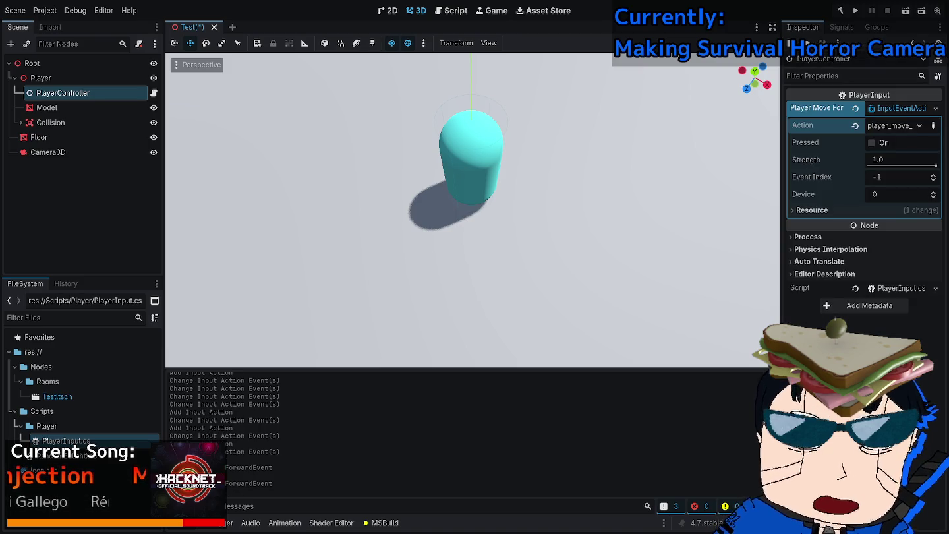
click(902, 108)
click(902, 108)
click(935, 108)
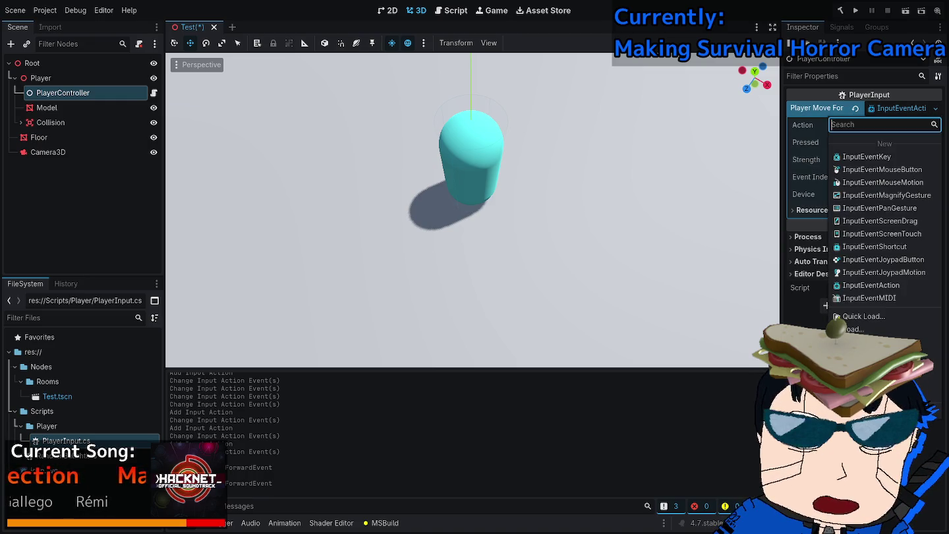
key(Escape)
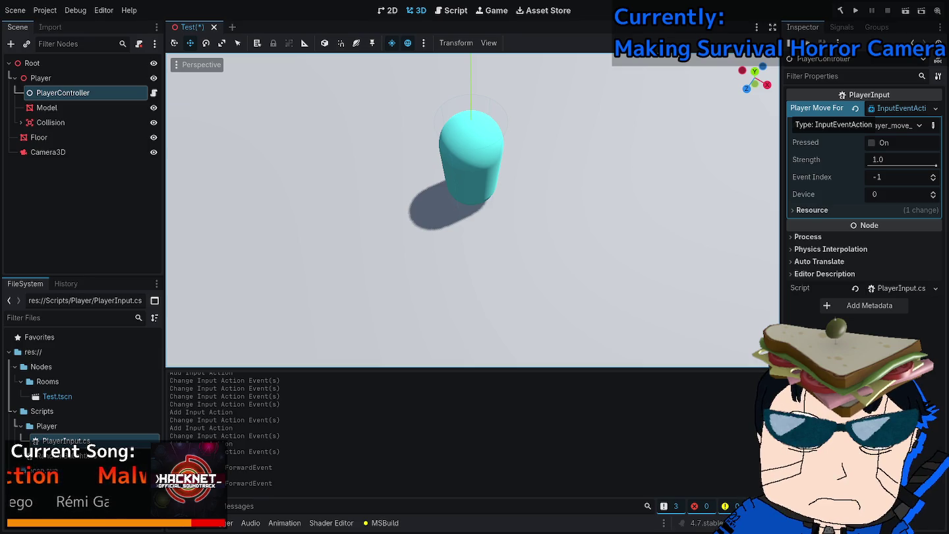
Recheck the Action list after reselecting PlayerController, then save the Test scene and run it with F5.
click(897, 125)
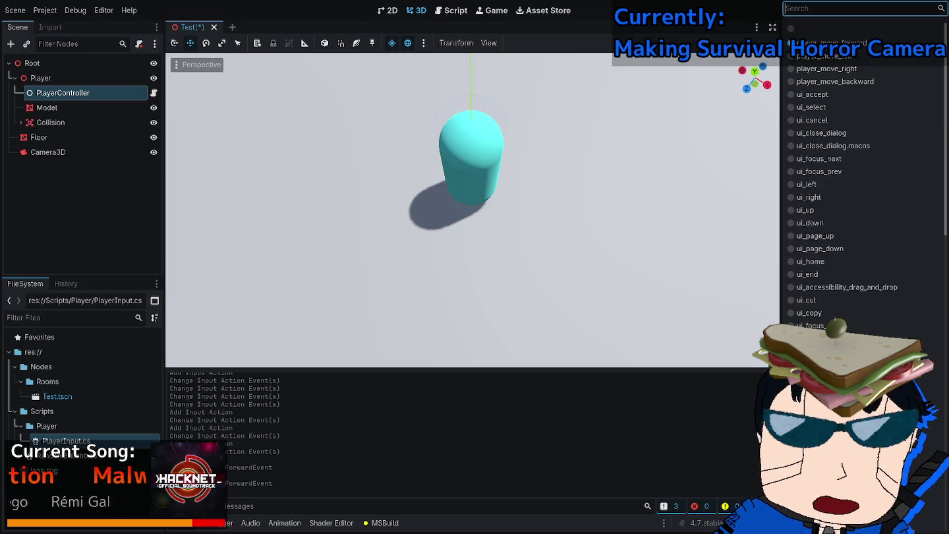
click(39, 137)
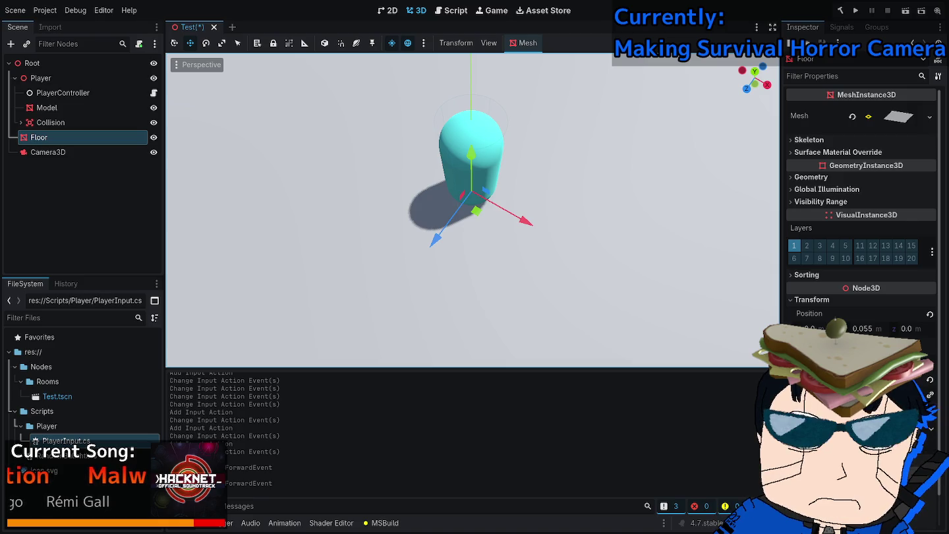
click(62, 93)
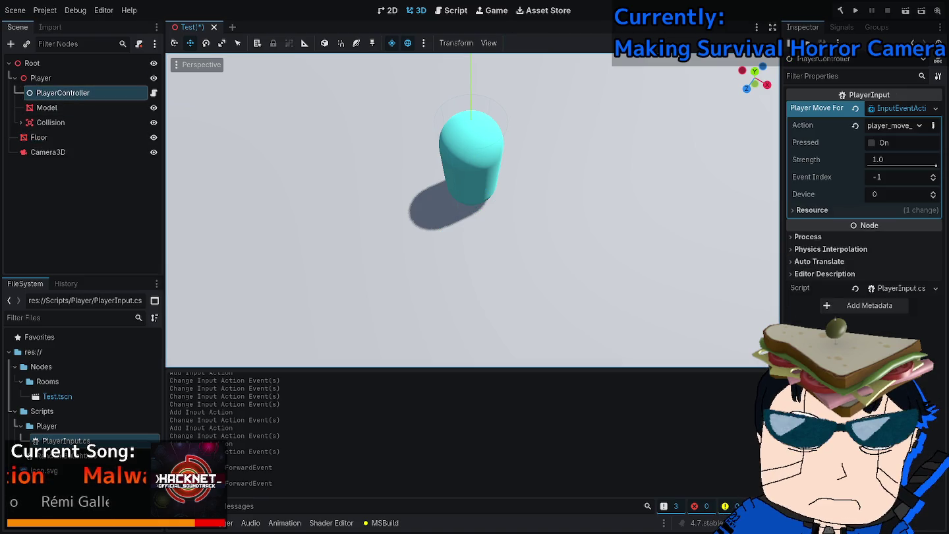
click(896, 125)
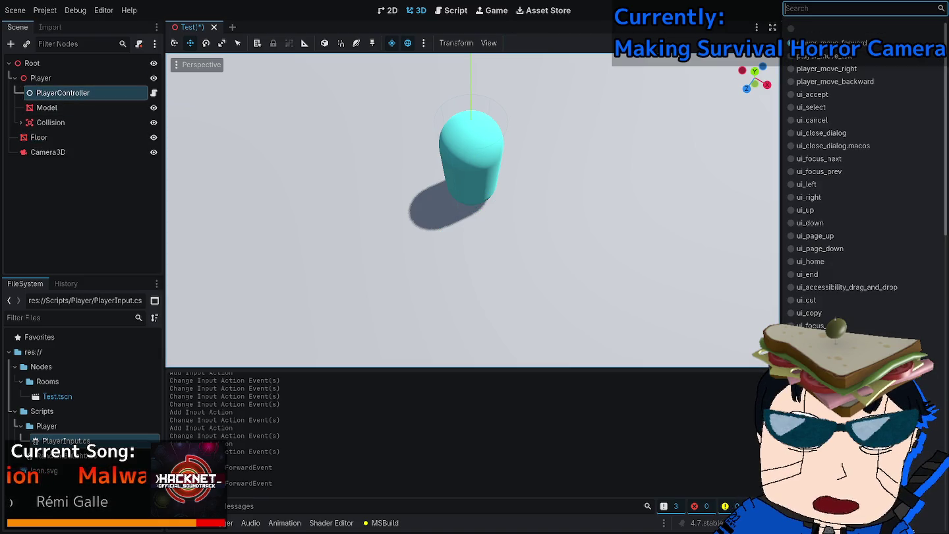
key(Escape)
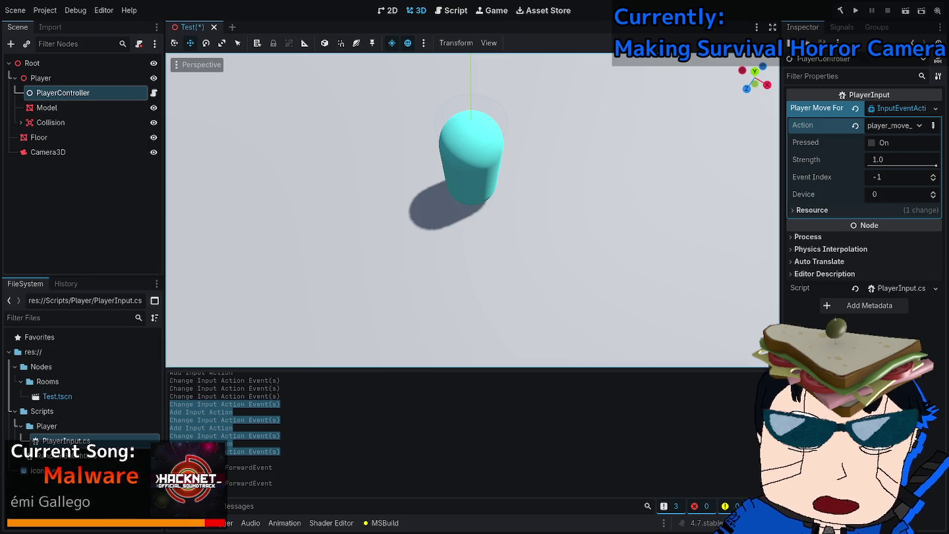
key(F5)
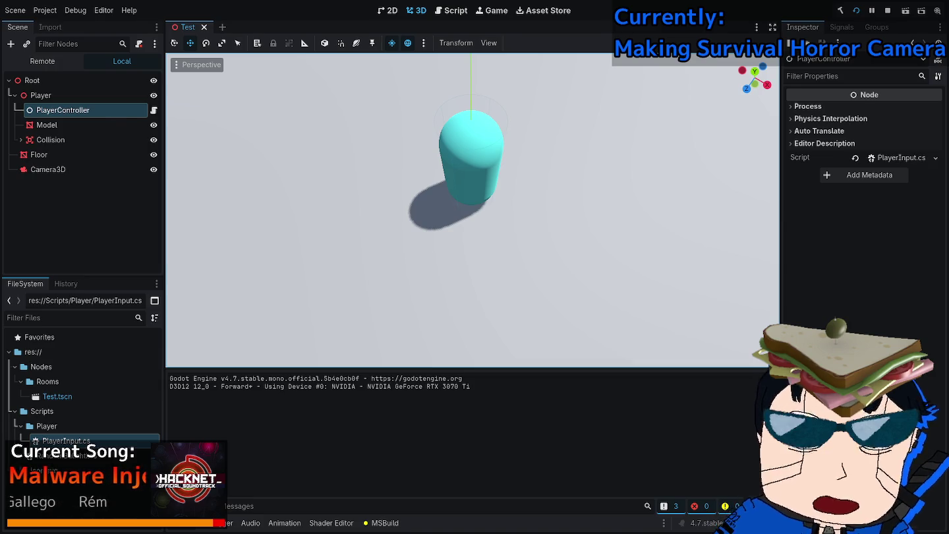
With the game running, switch over to Visual Studio.
key(alt+Tab)
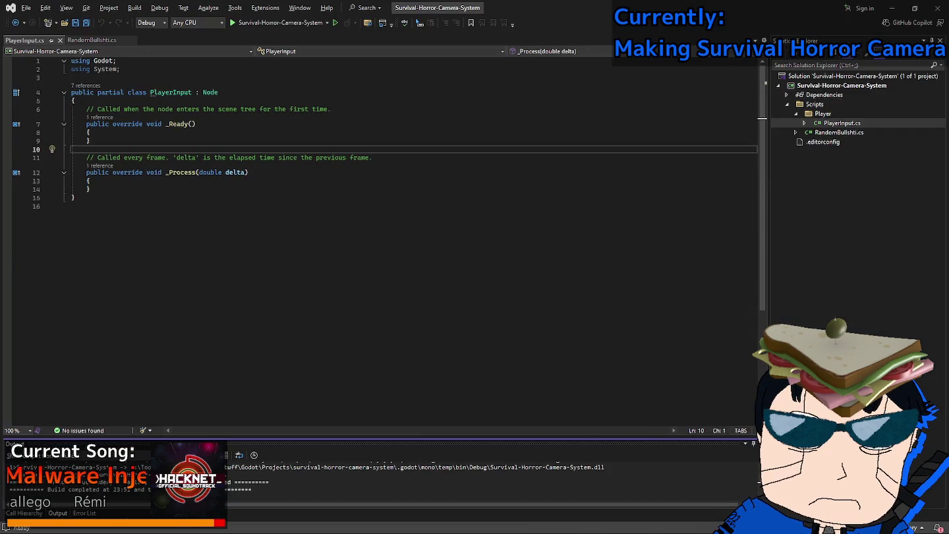
Undo to restore the playerMoveForwardEvent export field and _Input method, and save.
click(91, 132)
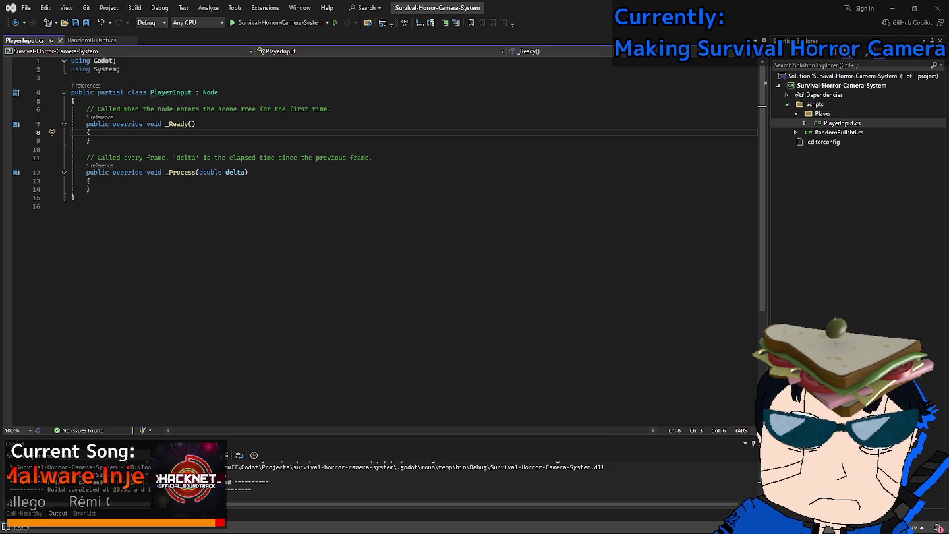
key(ctrl+z)
key(ctrl+s)
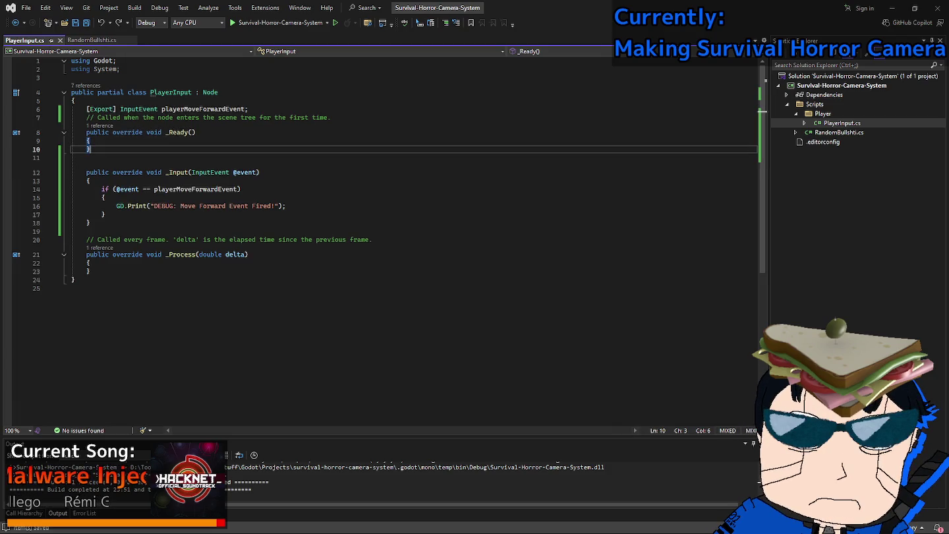
click(891, 7)
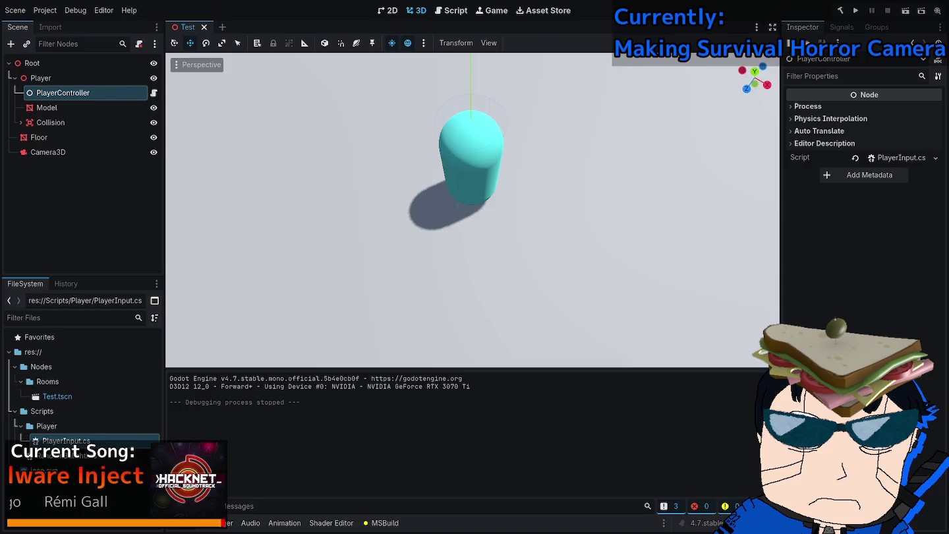
key(alt+Tab)
Remove the '!' from the debug message, save, and return to Godot's 3D view.
click(263, 206)
key(Right)
key(Right)
key(Delete)
key(ctrl+s)
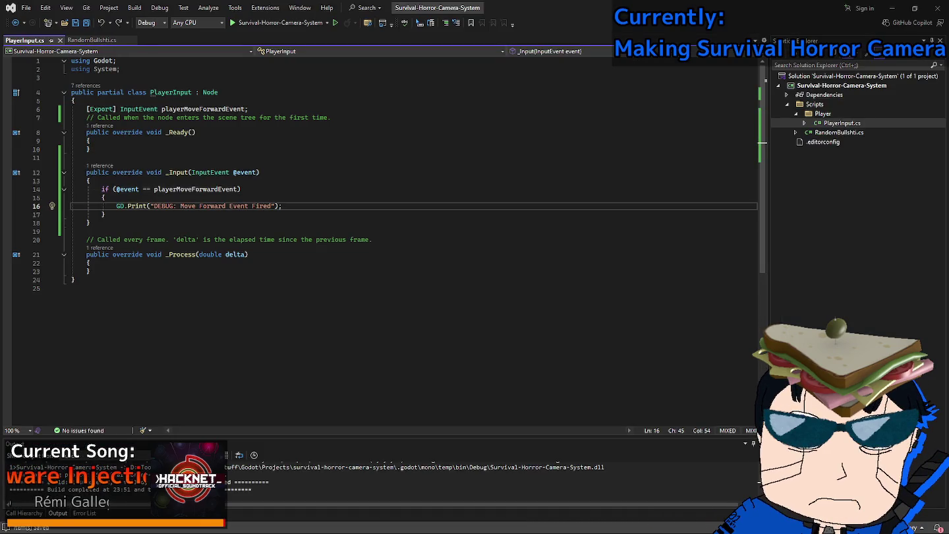
key(alt+Tab)
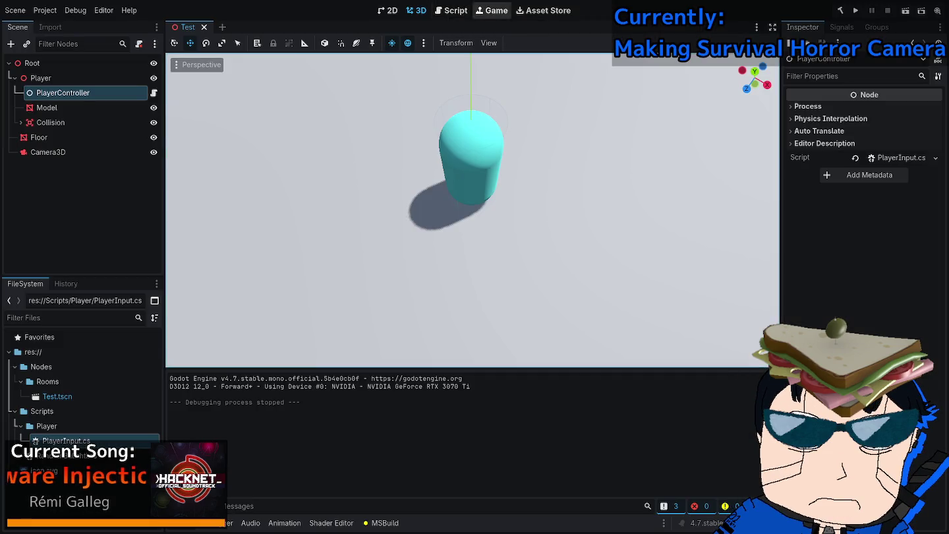
click(451, 10)
click(416, 11)
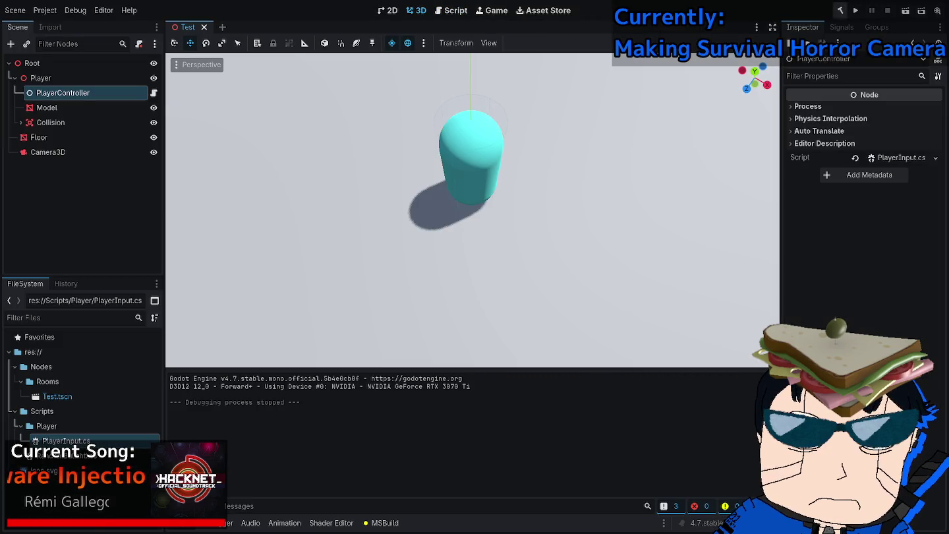
Rebuild the C# project, run the game, then stop it.
click(841, 11)
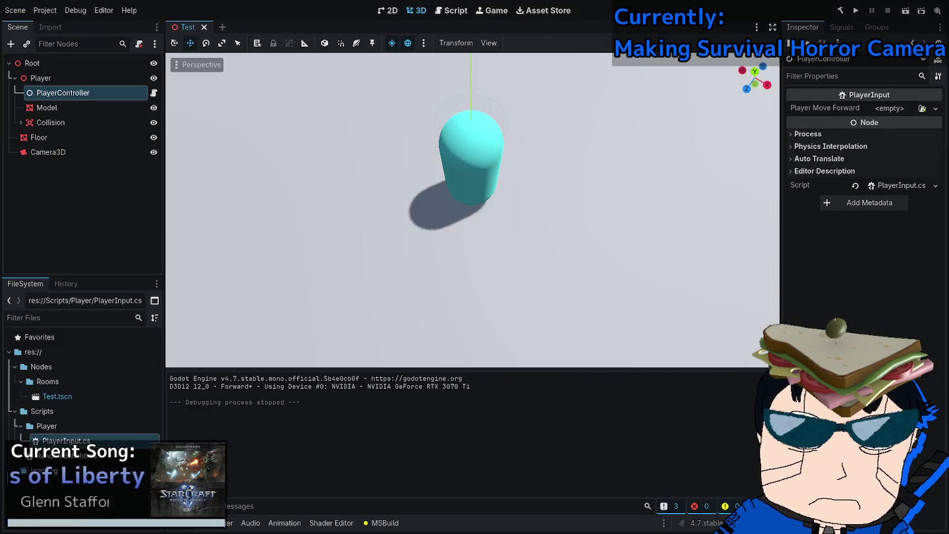
click(855, 11)
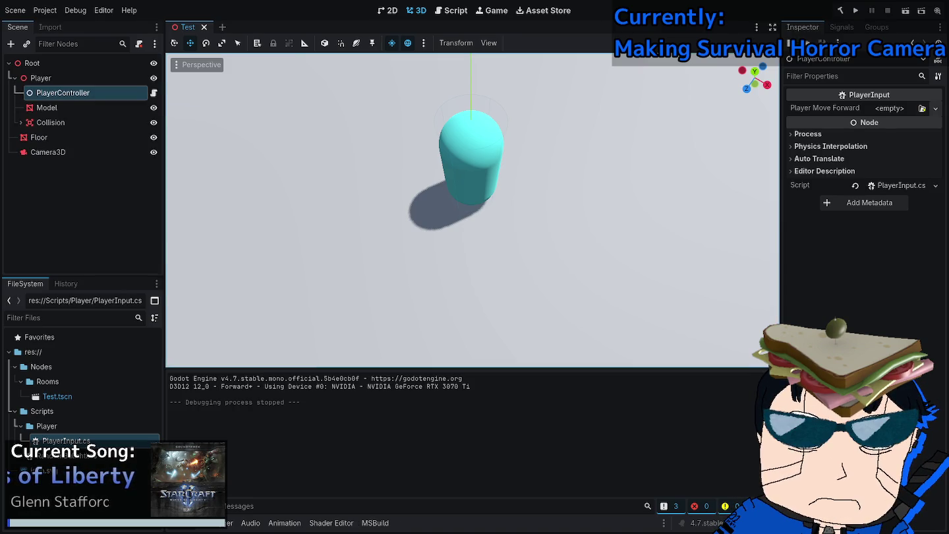
click(936, 108)
Give Player Move Forward a new InputEventAction for the player_move action and run the game.
click(870, 284)
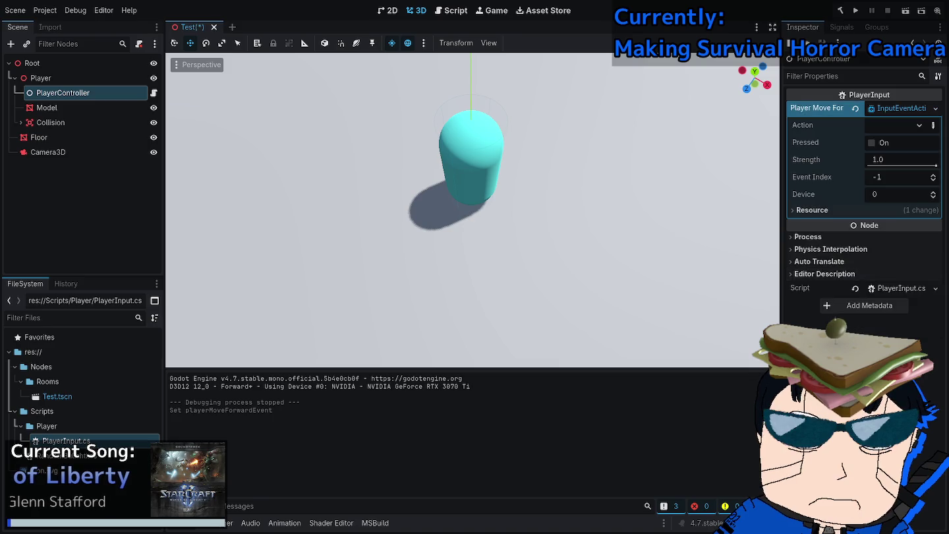
click(919, 125)
click(857, 29)
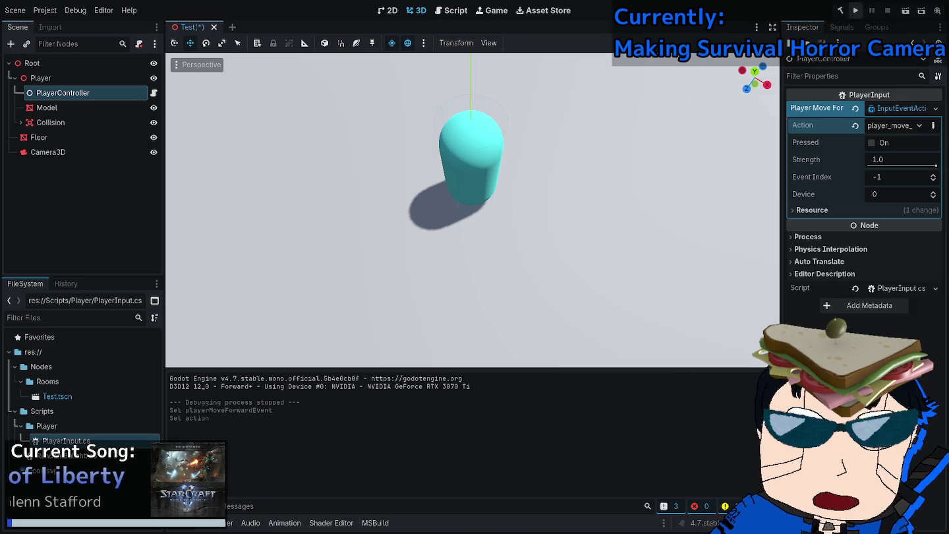
key(F5)
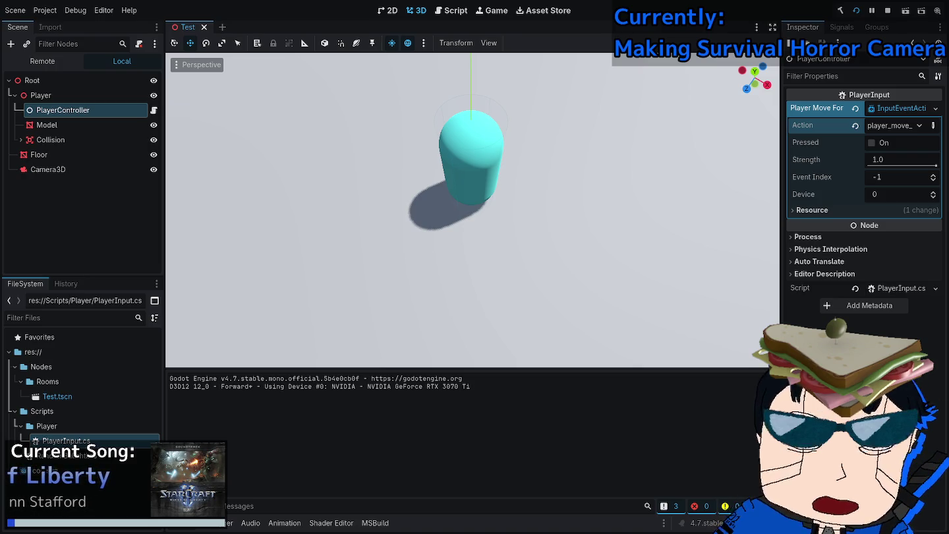
key(alt+Tab)
Insert GD.Print("Debug: input thing"); as the first line of _Input, save, and return to Godot.
click(282, 207)
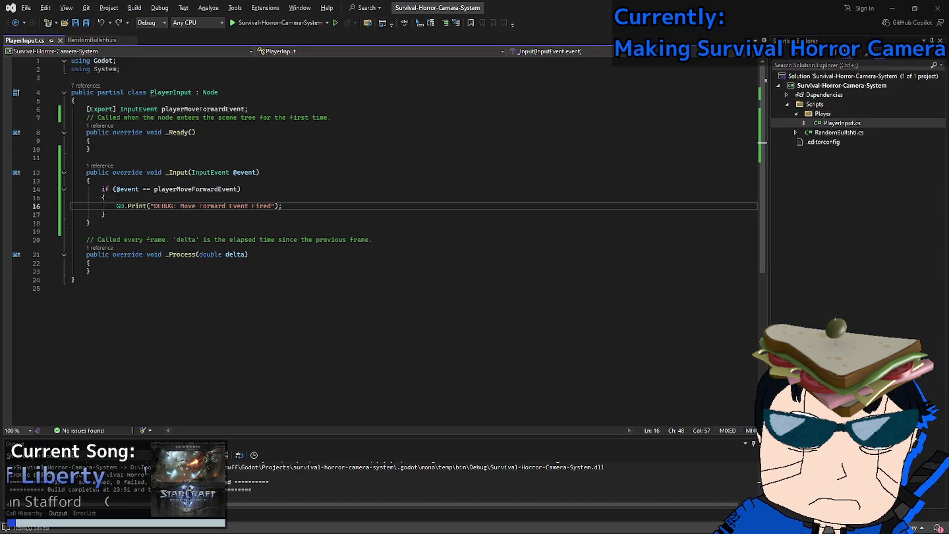
click(373, 239)
click(89, 180)
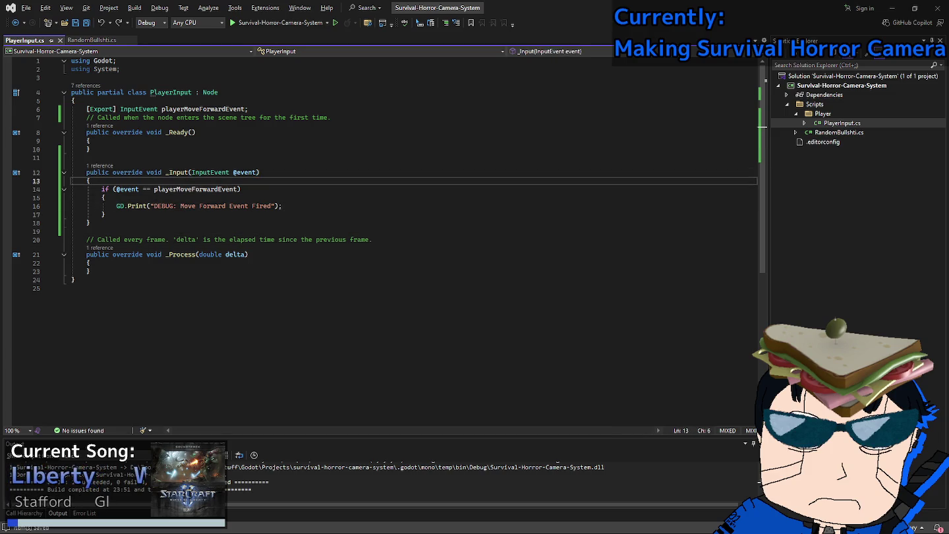
key(Return)
text(GD.Print();"Debug: input thing)
key(ctrl+s)
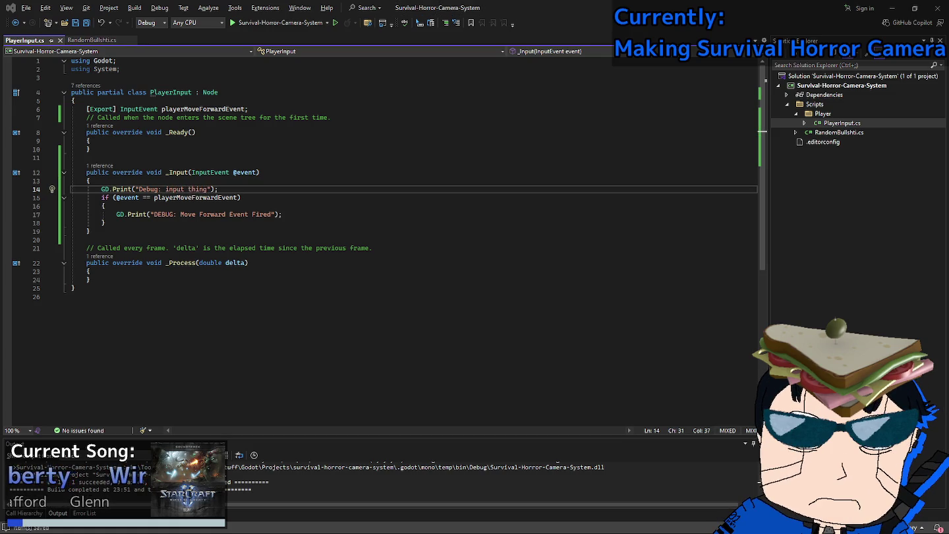
key(alt+Tab)
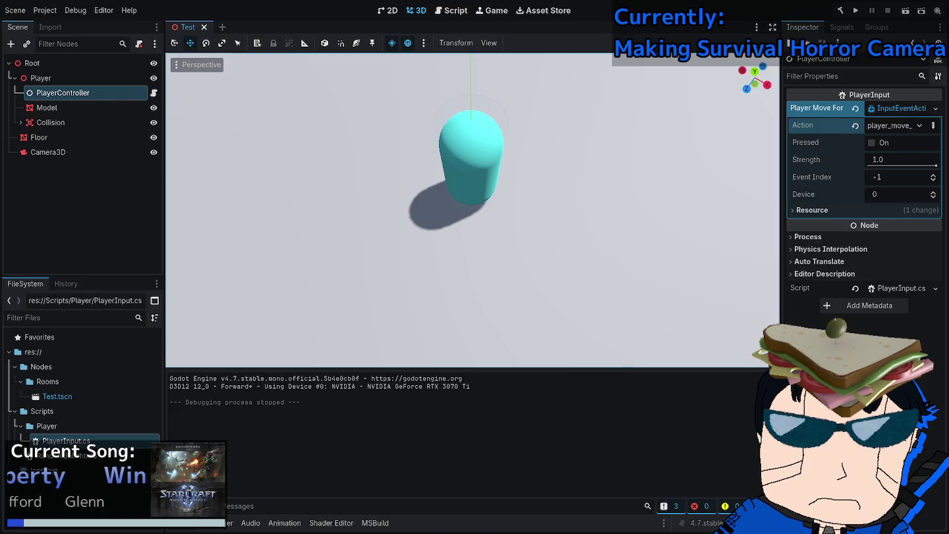
Rebuild and run the game until 'Debug: input thing' lines fill the output, then stop it.
key(F5)
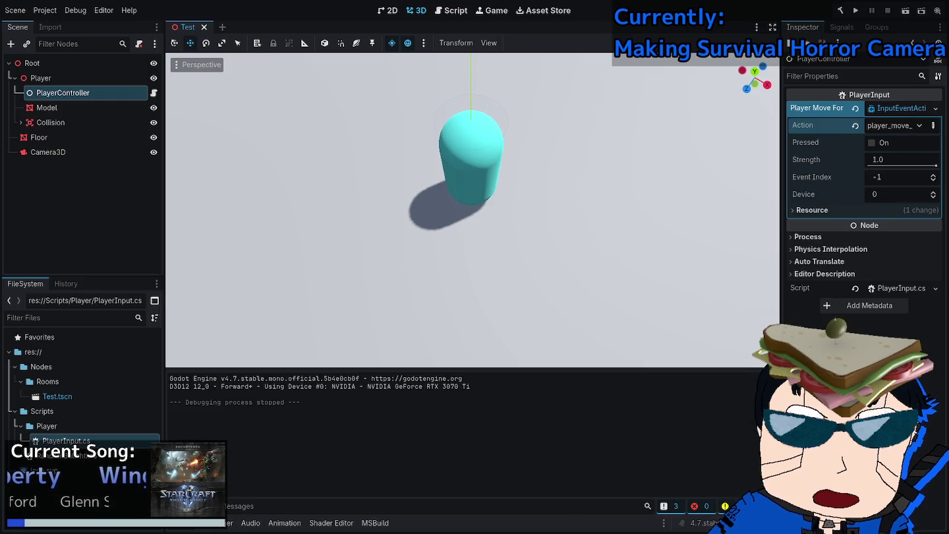
key(F5)
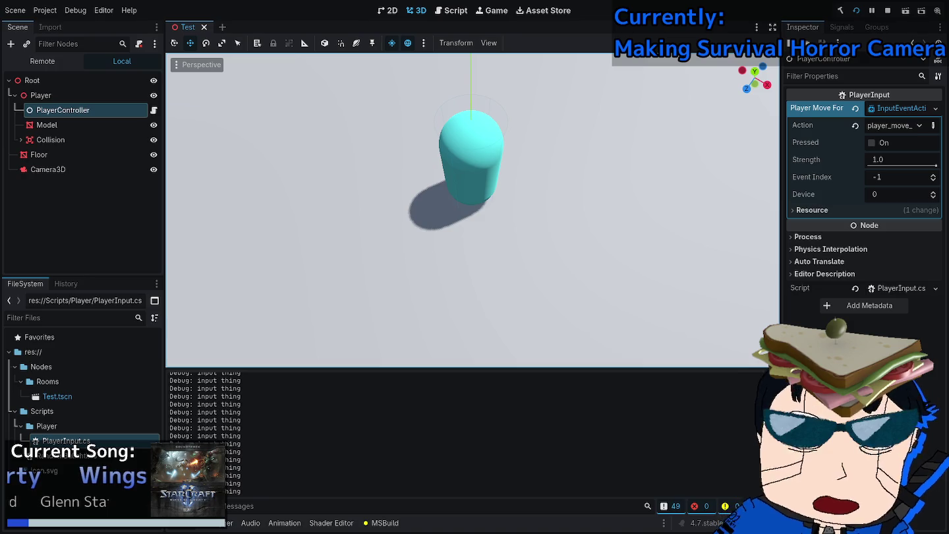
key(F8)
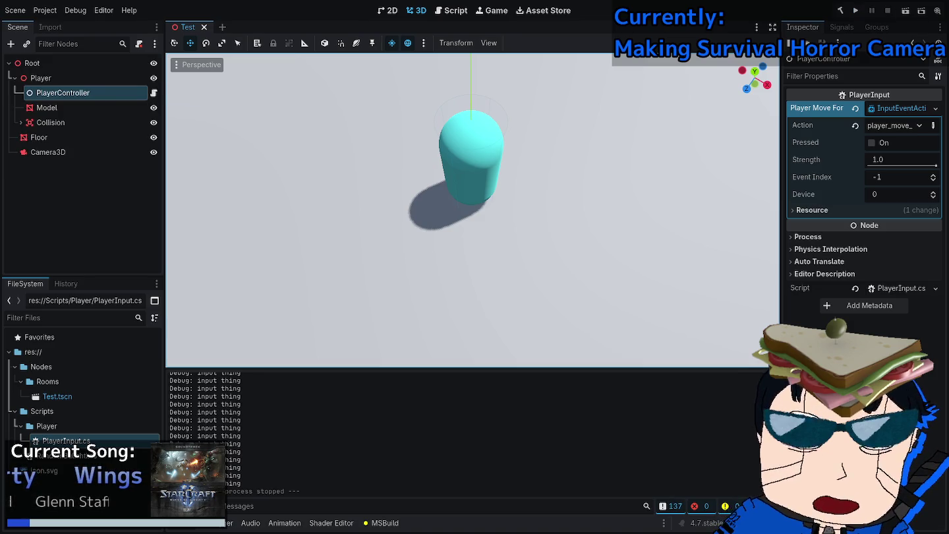
key(alt+Tab)
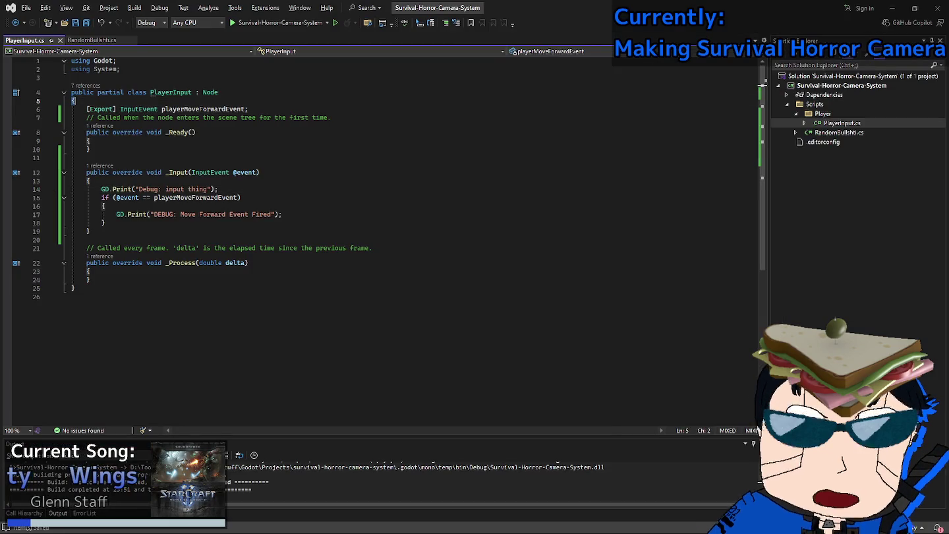
click(238, 197)
click(257, 172)
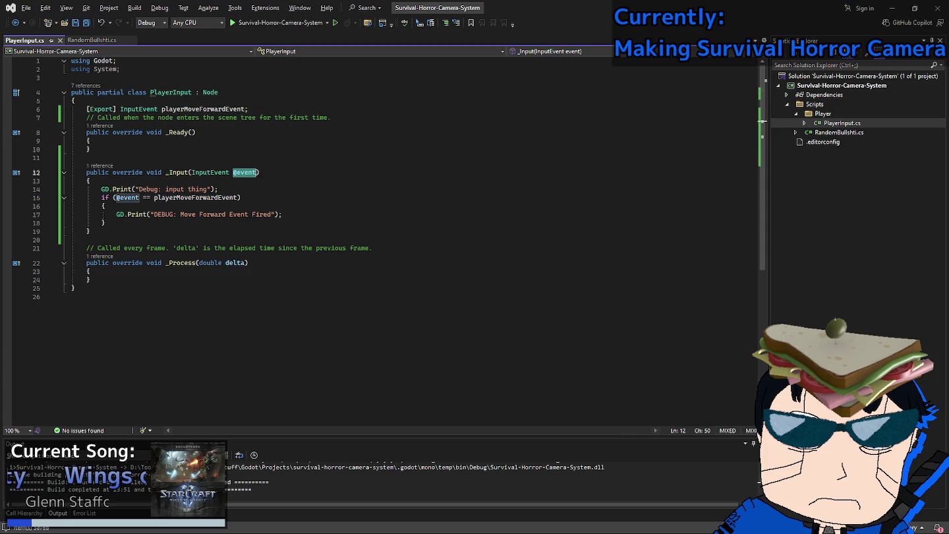
click(237, 172)
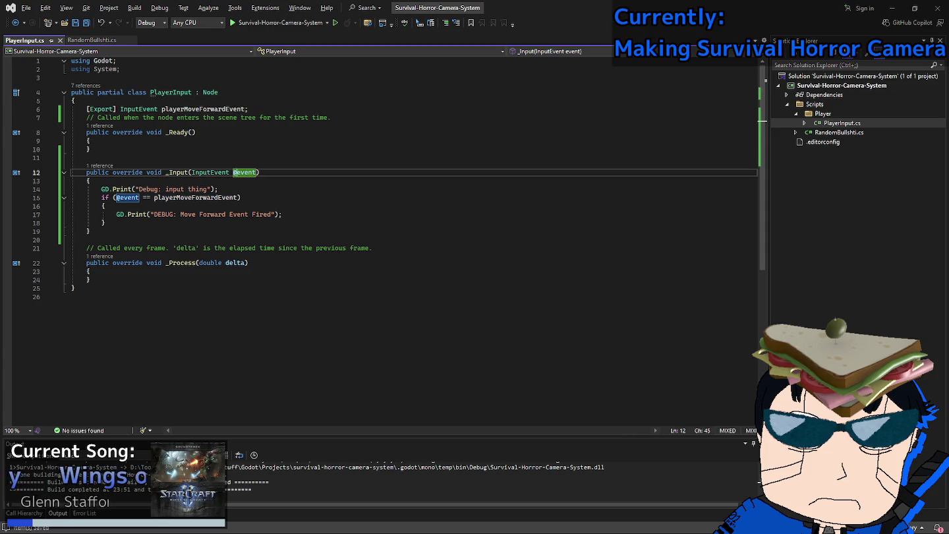
click(211, 172)
double_click(245, 172)
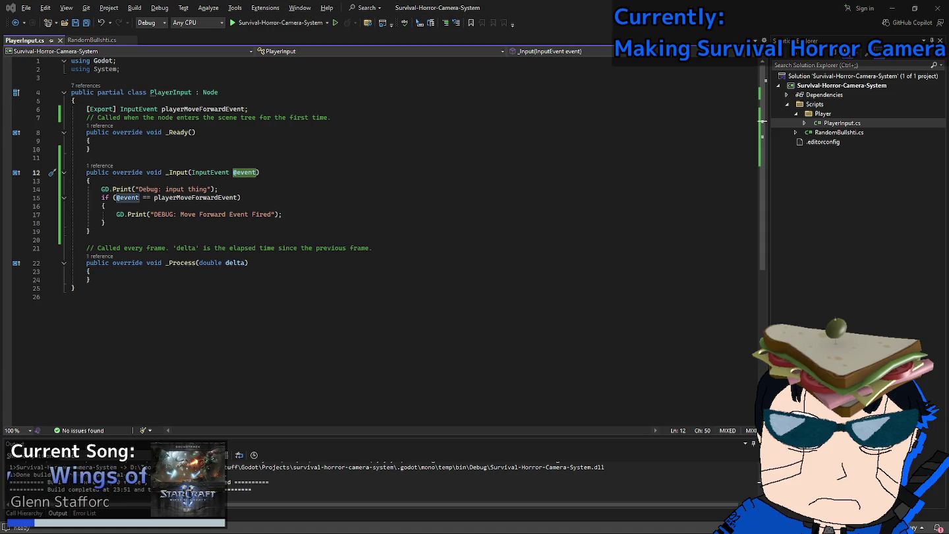
key(alt+Tab)
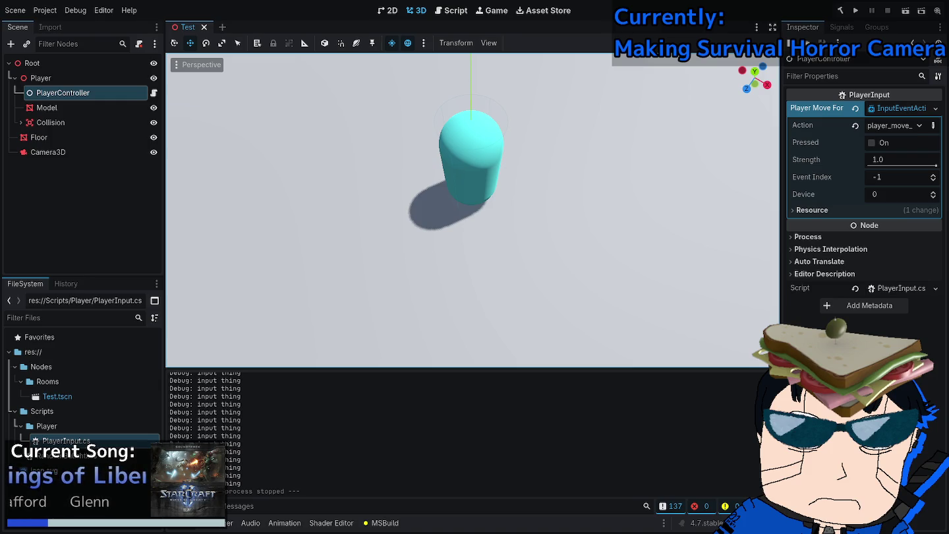
key(alt+Tab)
Replace line 15's '== playerMoveForwardEvent' comparison with a trial .IsAction() call, then remove it.
double_click(196, 197)
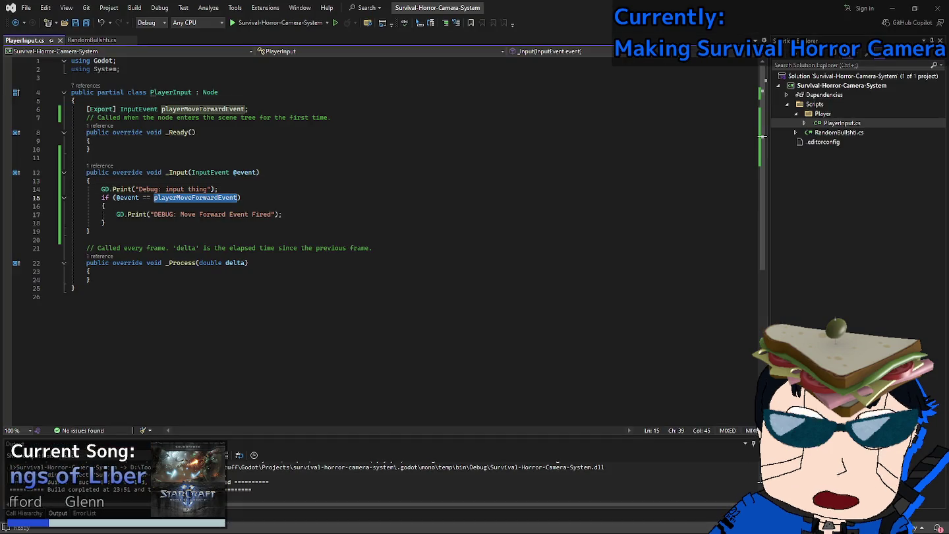
key(BackSpace)
key(BackSpace)
key(BackSpace)
text(.is)
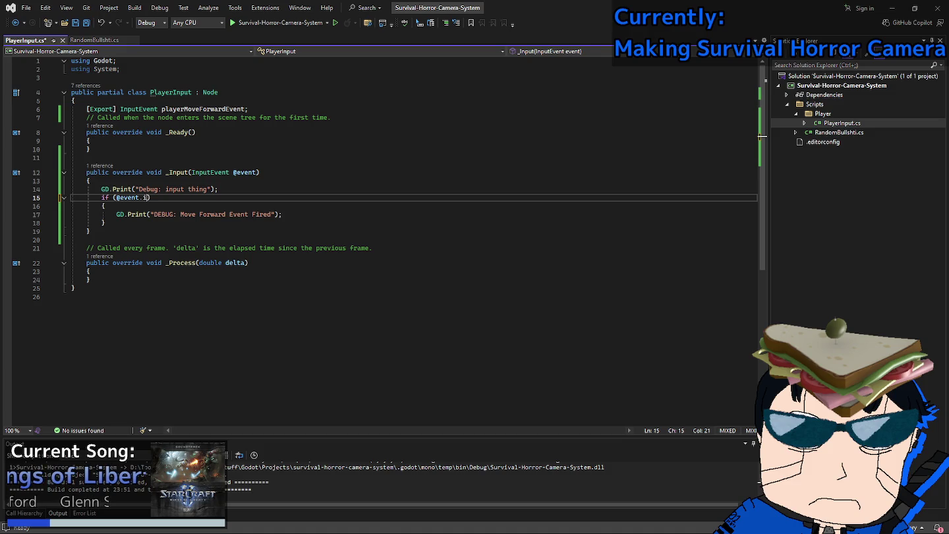
key(Tab)
text(()
key(Left)
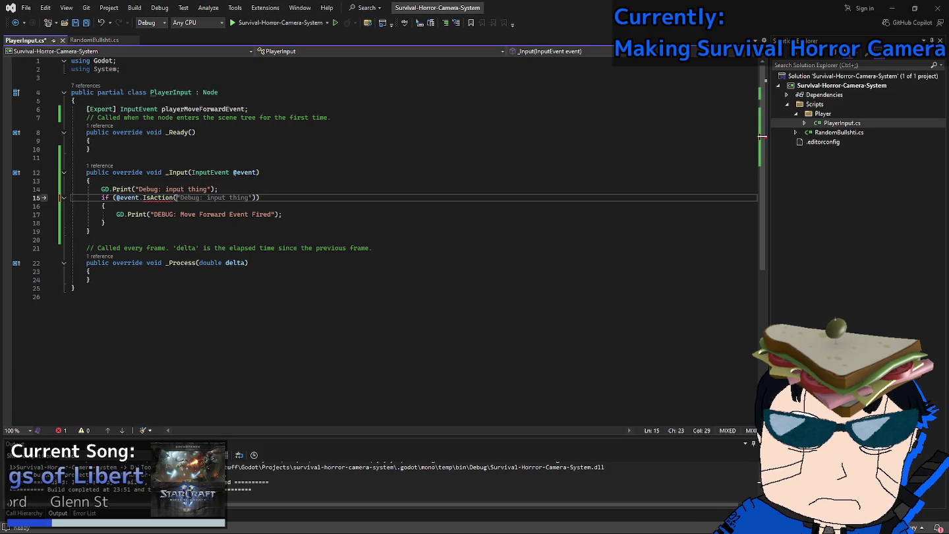
key(Left)
key(Left)
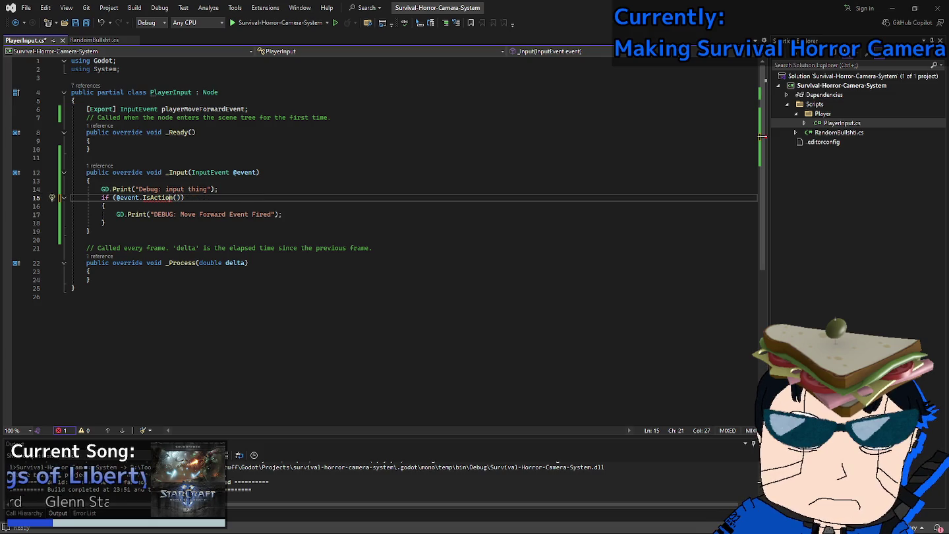
key(Right)
key(Right)
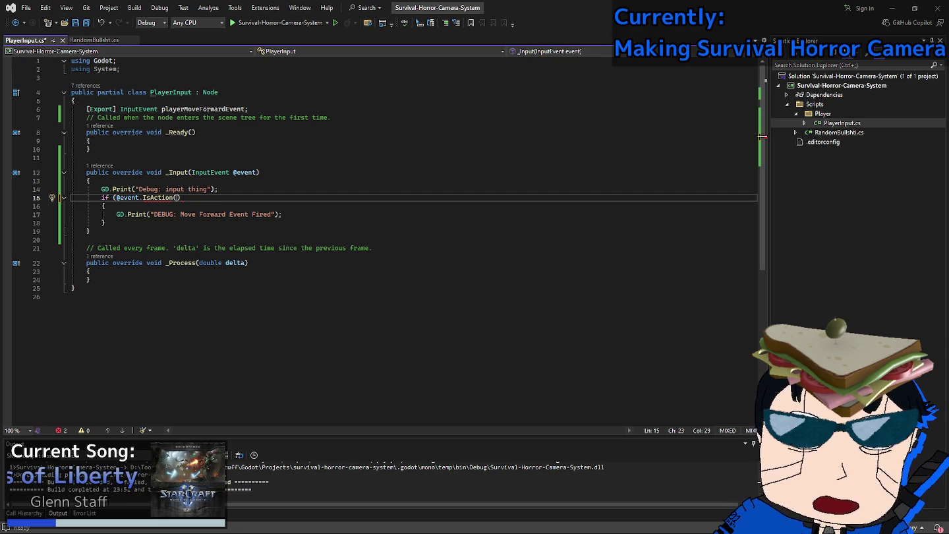
key(BackSpace)
key(BackSpace)
key(BackSpace)
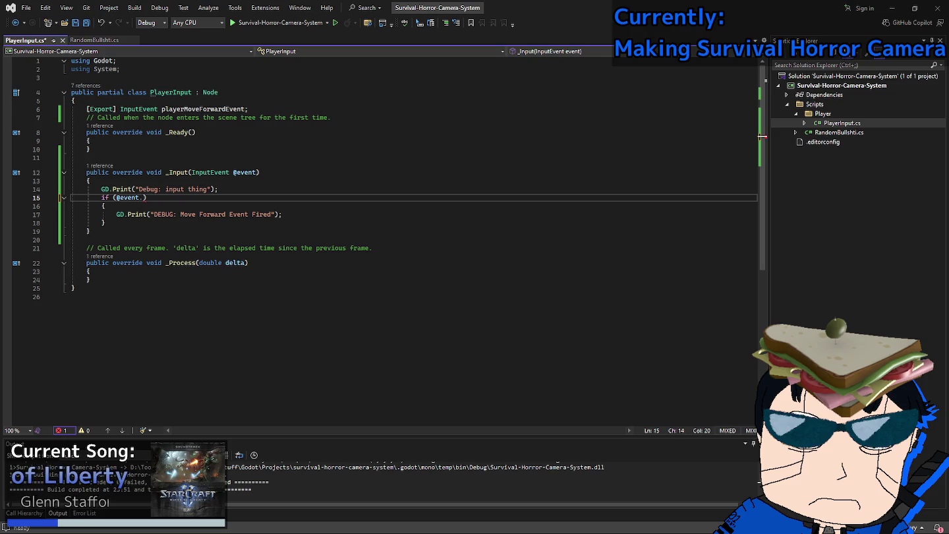
key(alt+Tab)
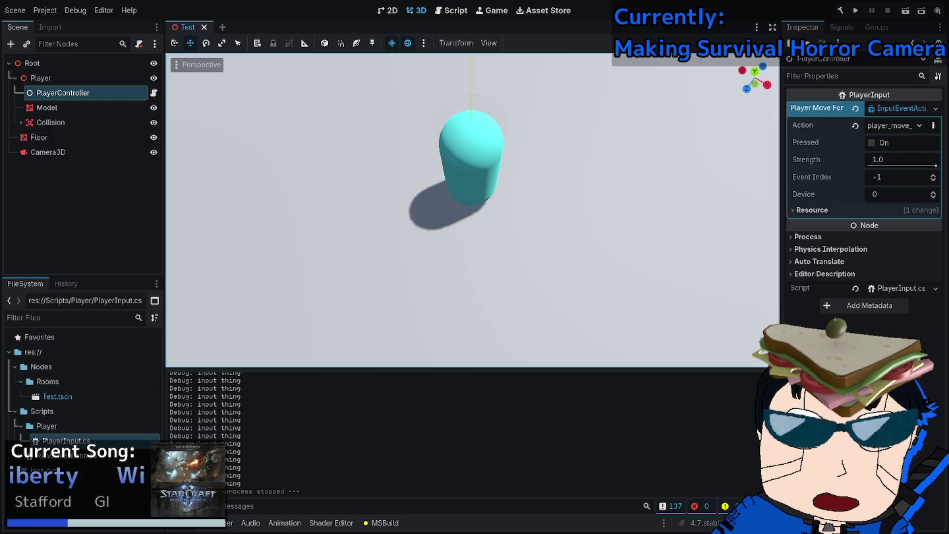
key(alt+Tab)
text(IsMatch()))
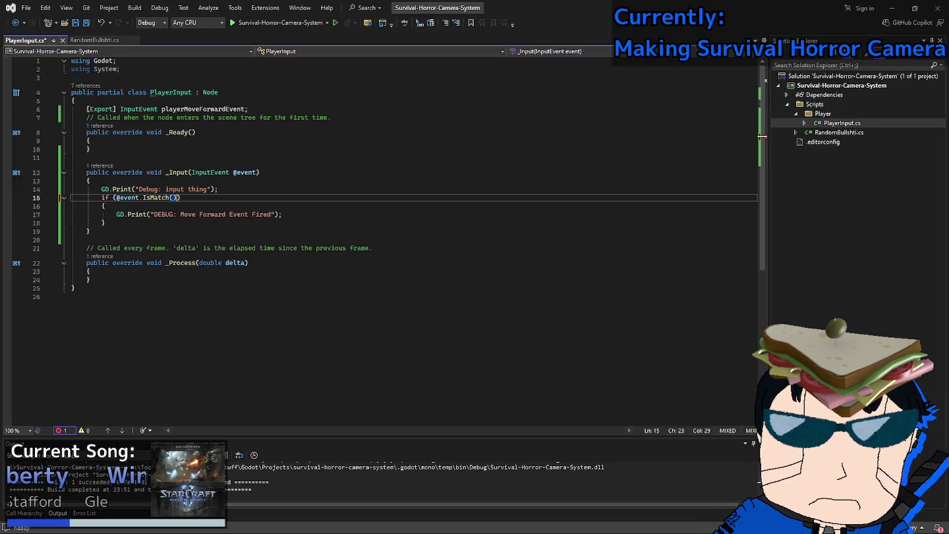
key(Left)
key(Left)
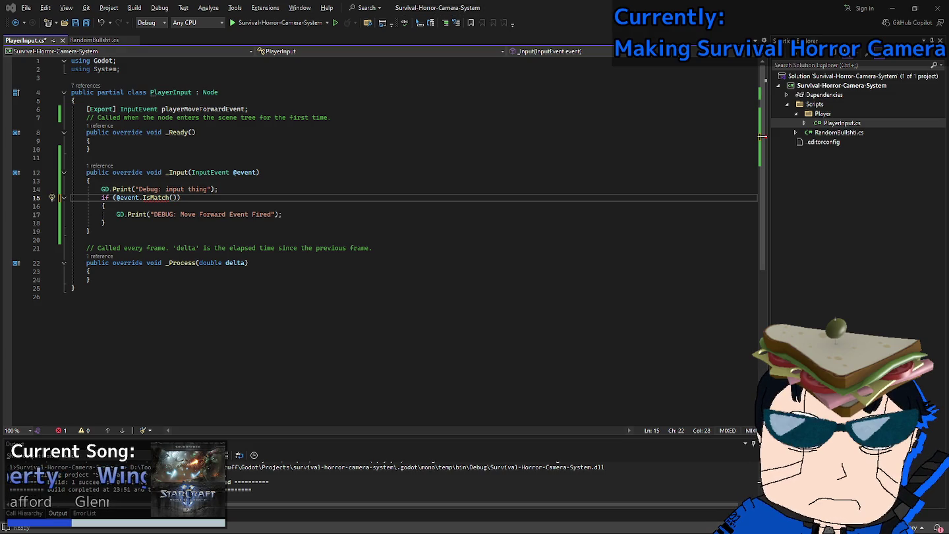
key(alt+Tab)
click(75, 10)
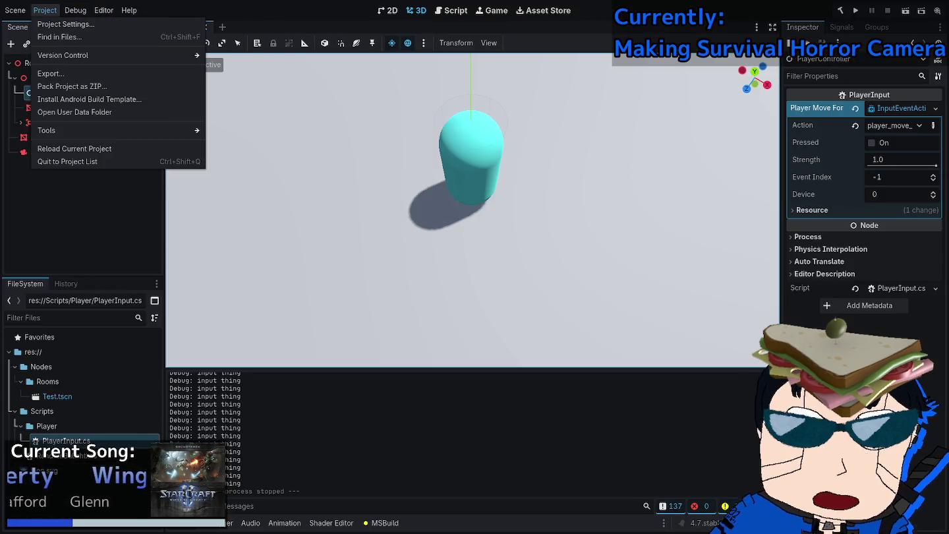
Try capturing A as a new player_move_right event in the Input Map, then cancel without changes.
click(66, 23)
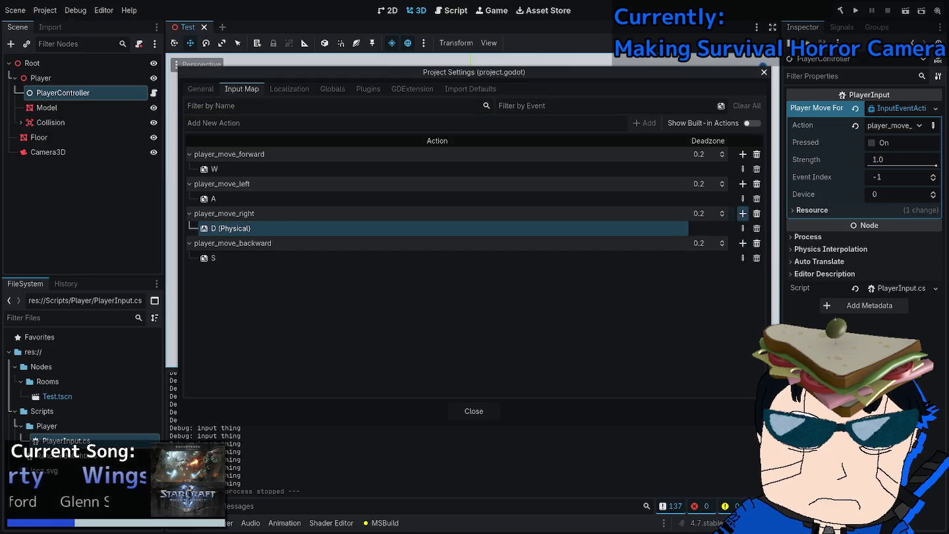
click(743, 214)
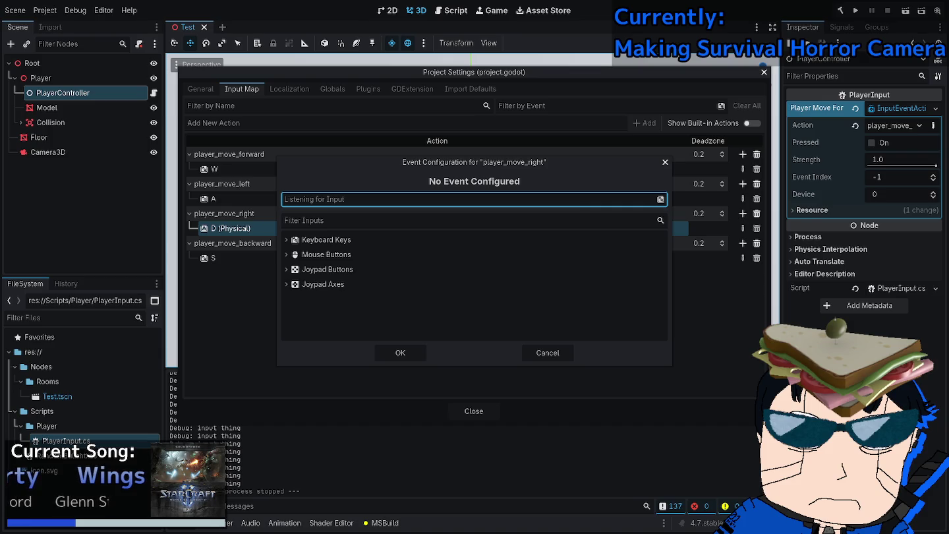
click(286, 240)
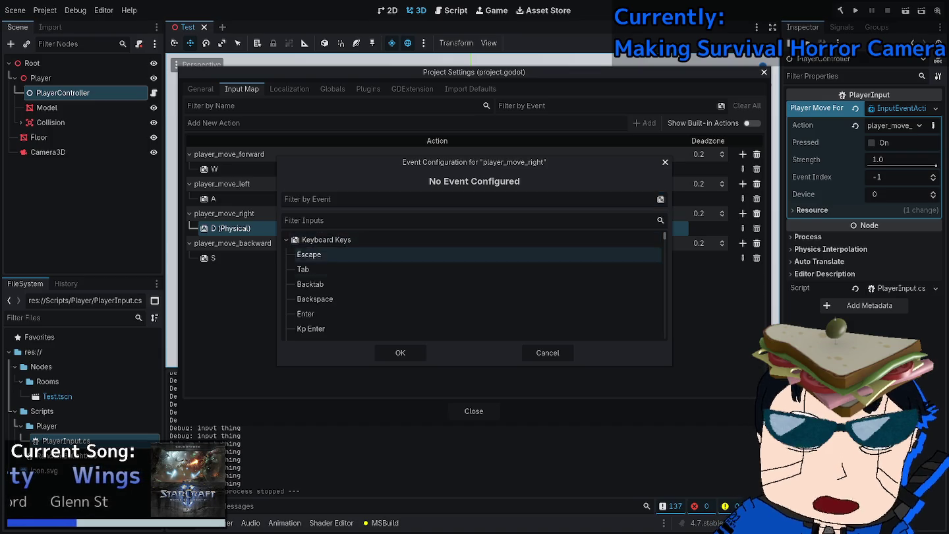
scroll(473, 290, down, 5)
scroll(473, 290, up, 5)
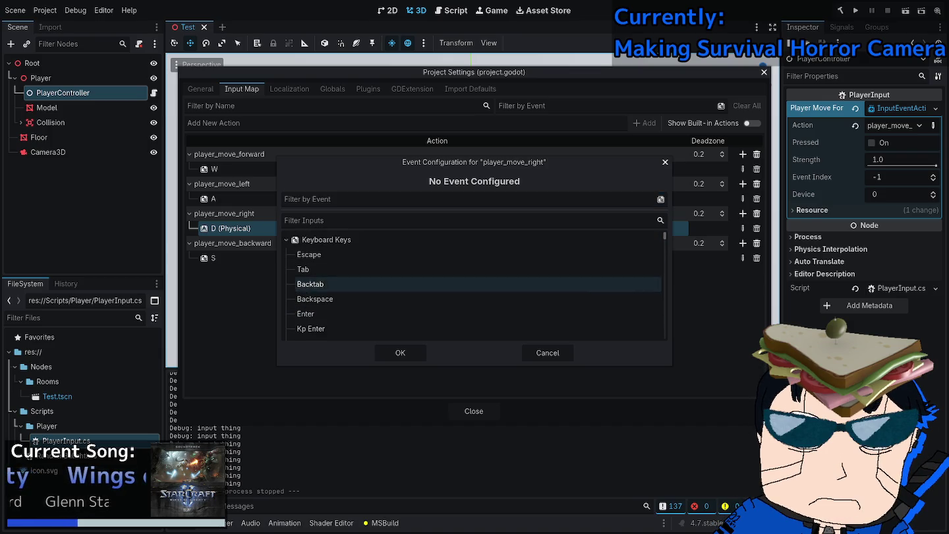
key(a)
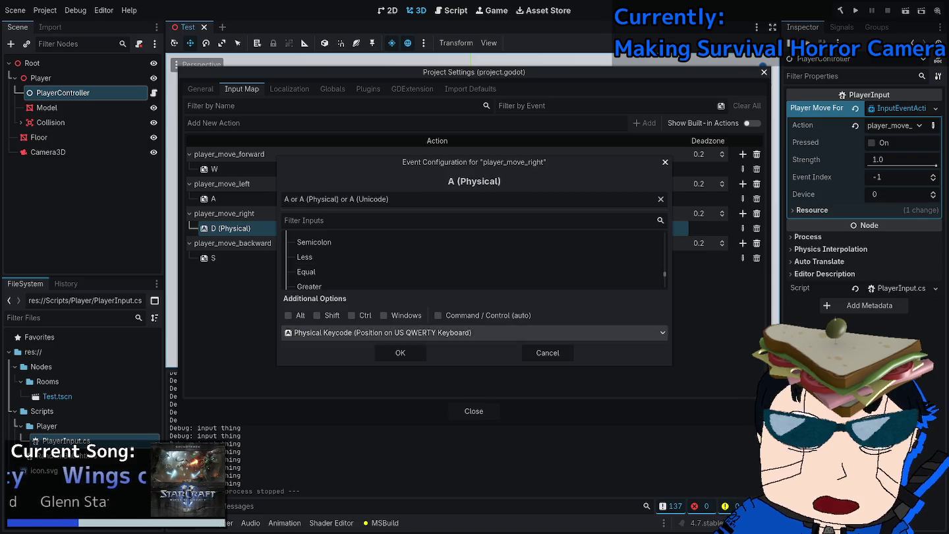
click(474, 332)
key(Escape)
key(Escape)
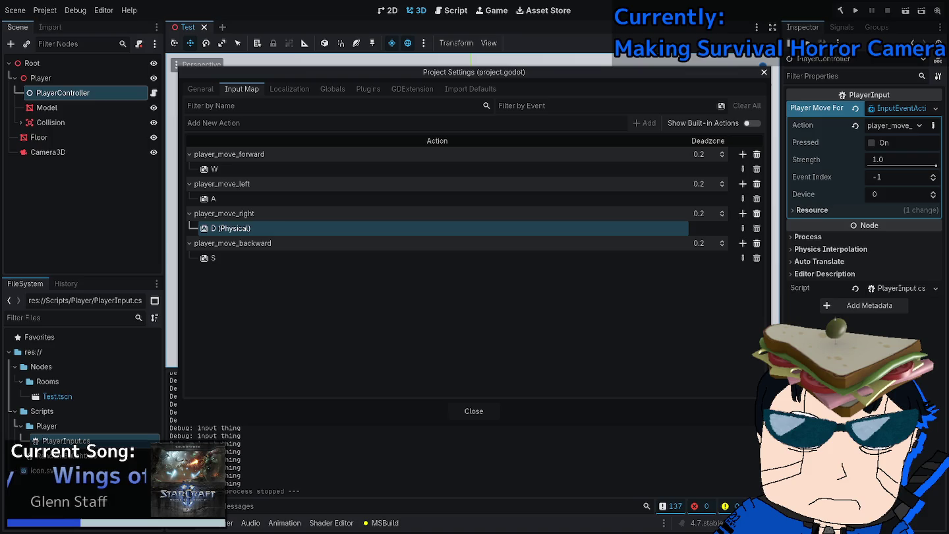
key(alt+Tab)
text(pla)
key(Tab)
key(ctrl+s)
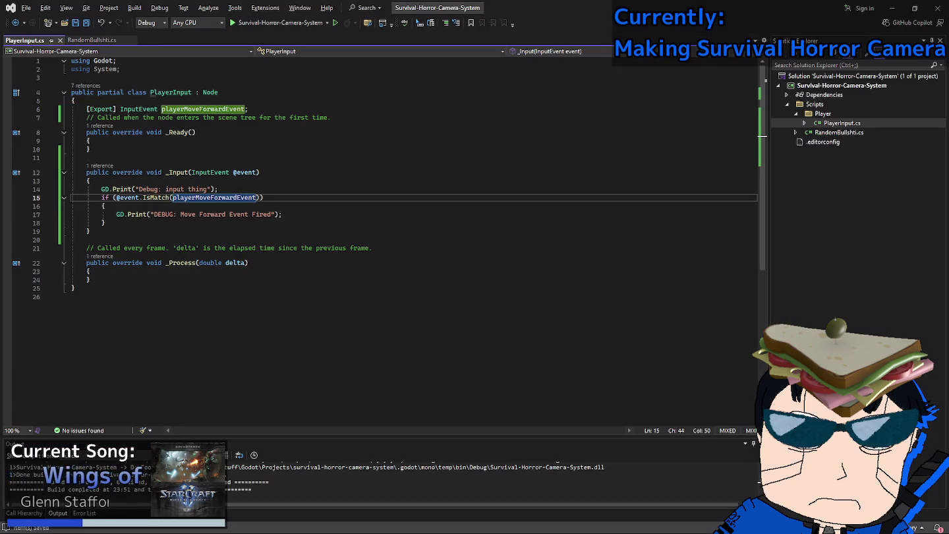
click(282, 215)
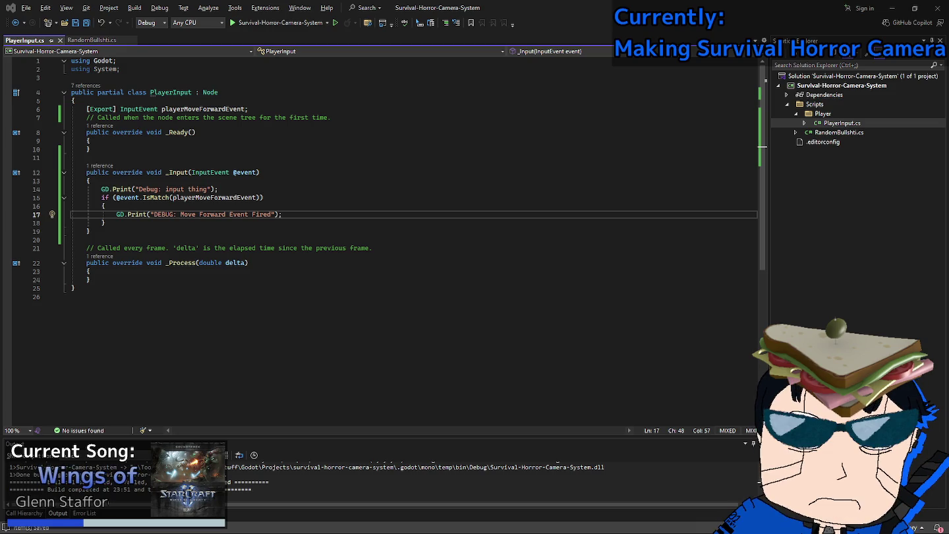
key(alt+Tab)
key(Escape)
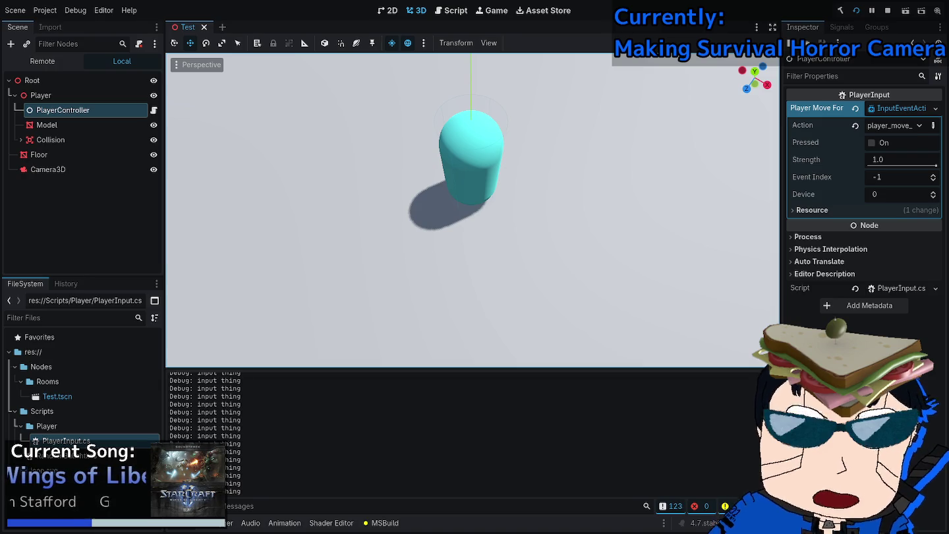
Inspect the move-forward event's resource path, turn on Pressed, and test-run the game.
key(F8)
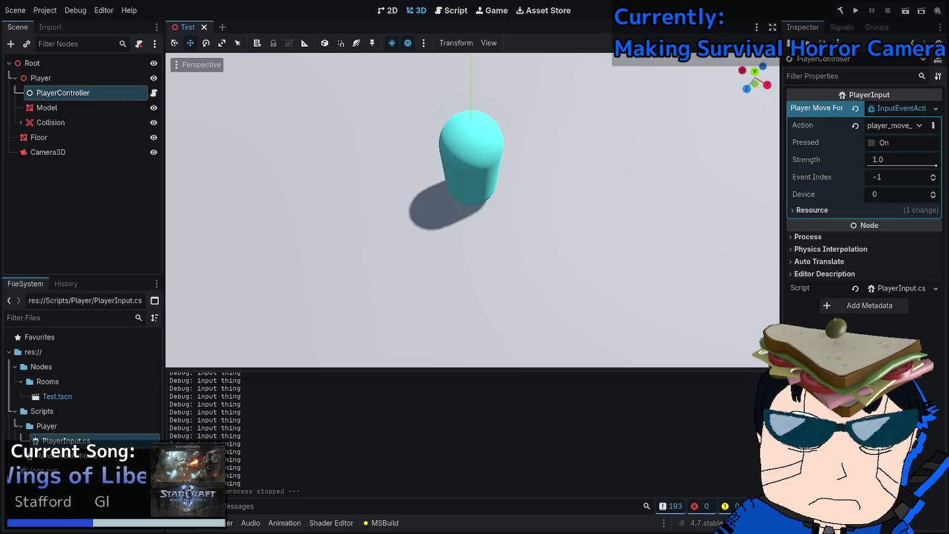
click(812, 209)
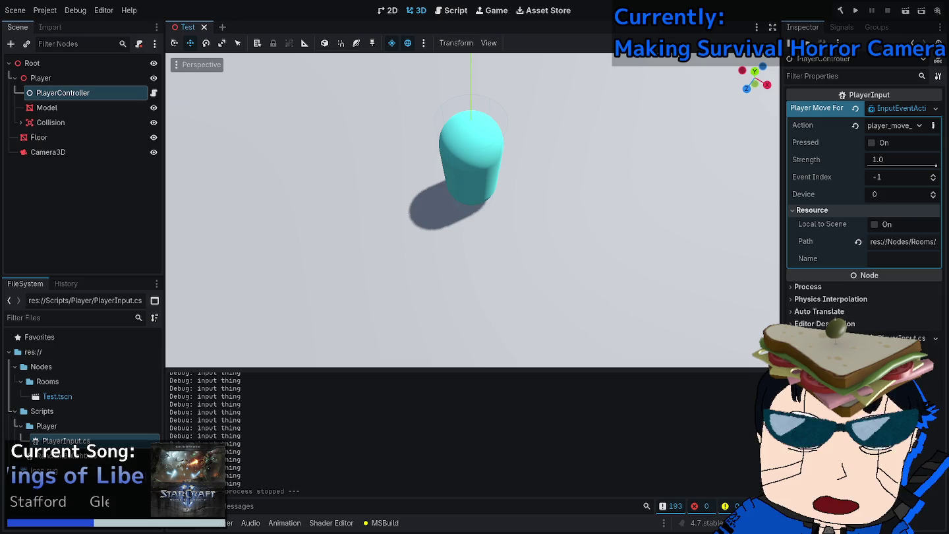
double_click(903, 241)
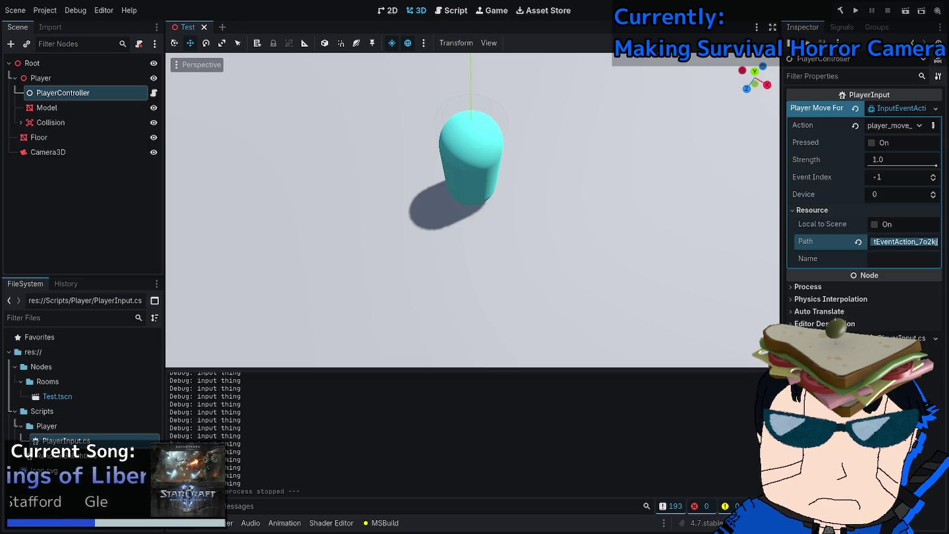
click(904, 241)
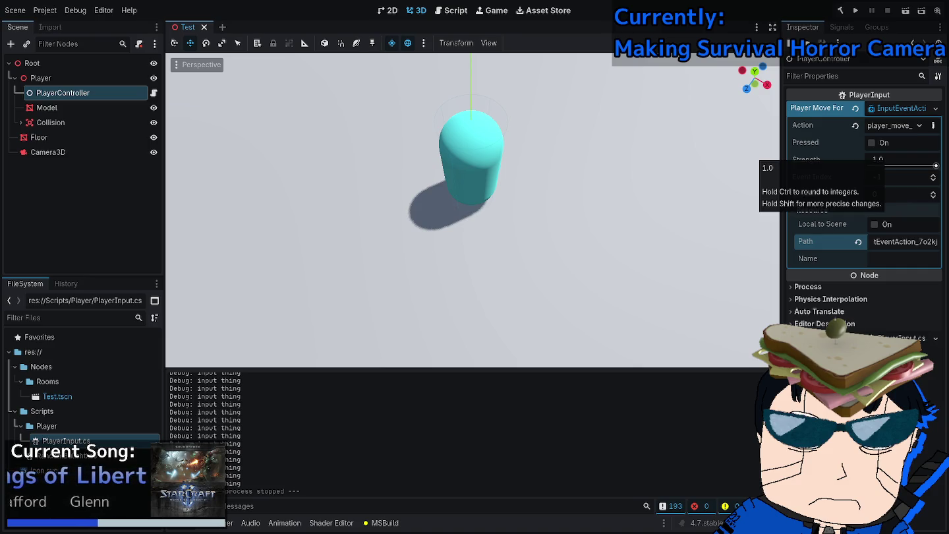
click(872, 142)
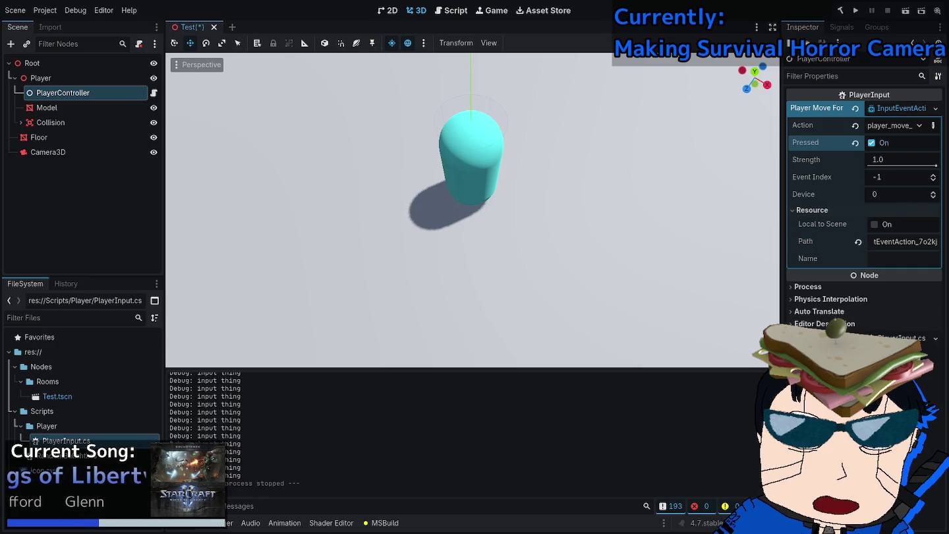
click(856, 10)
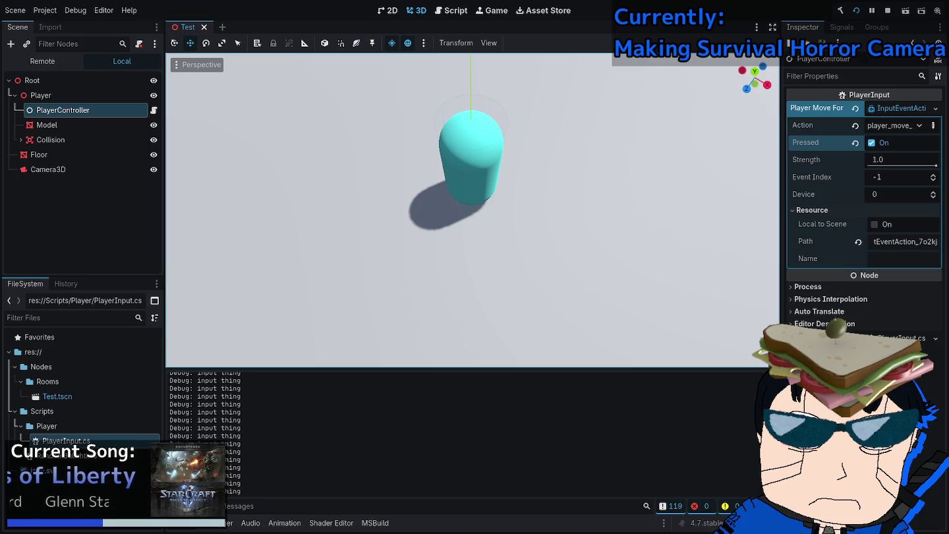
key(F8)
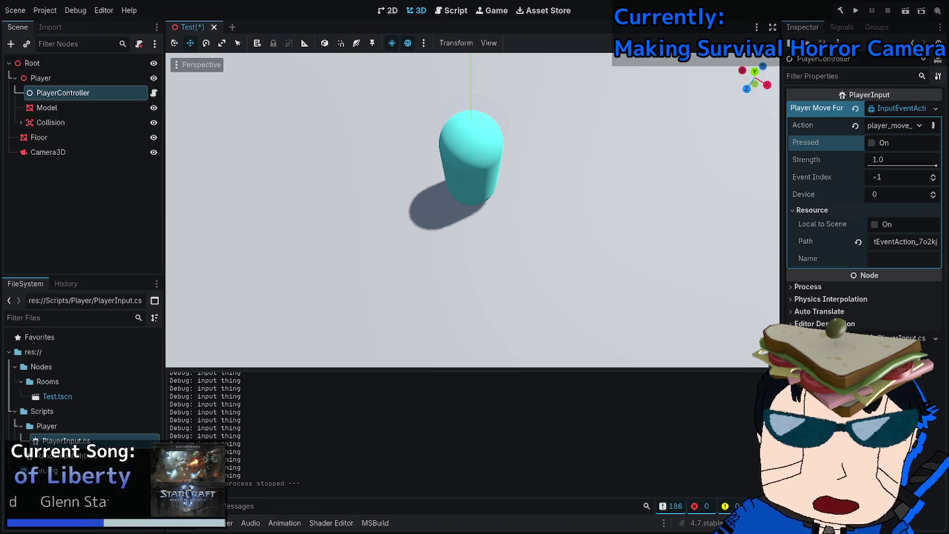
Check the event's Action name without changing it, then collapse the Resource details.
click(893, 126)
click(863, 30)
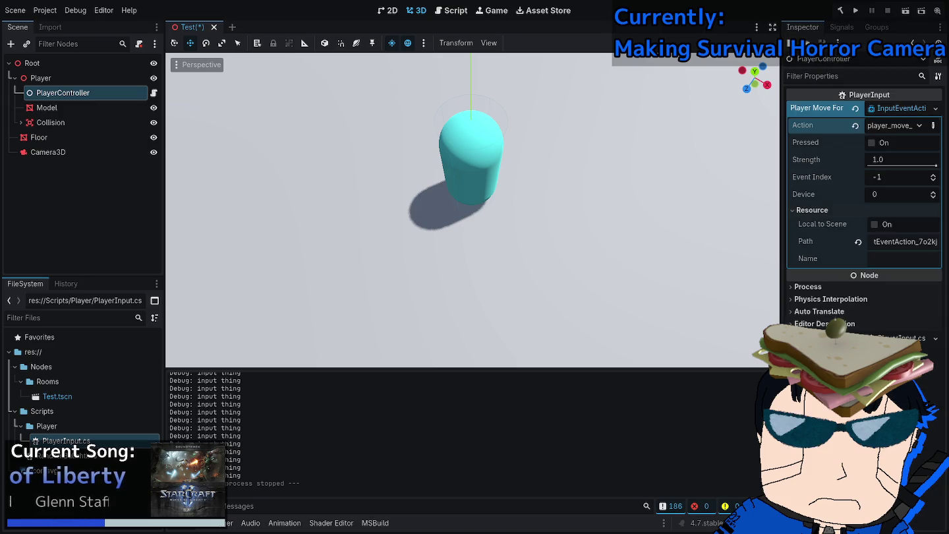
click(933, 125)
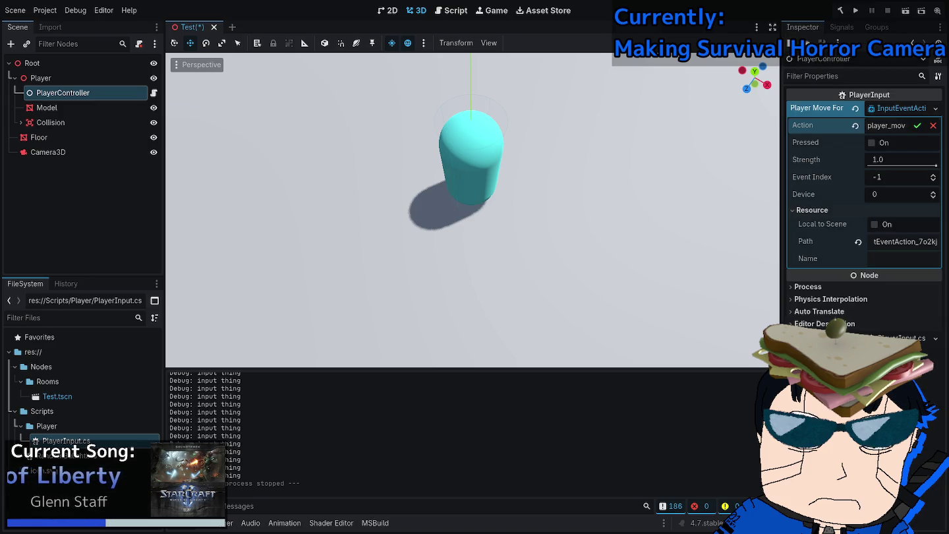
key(Return)
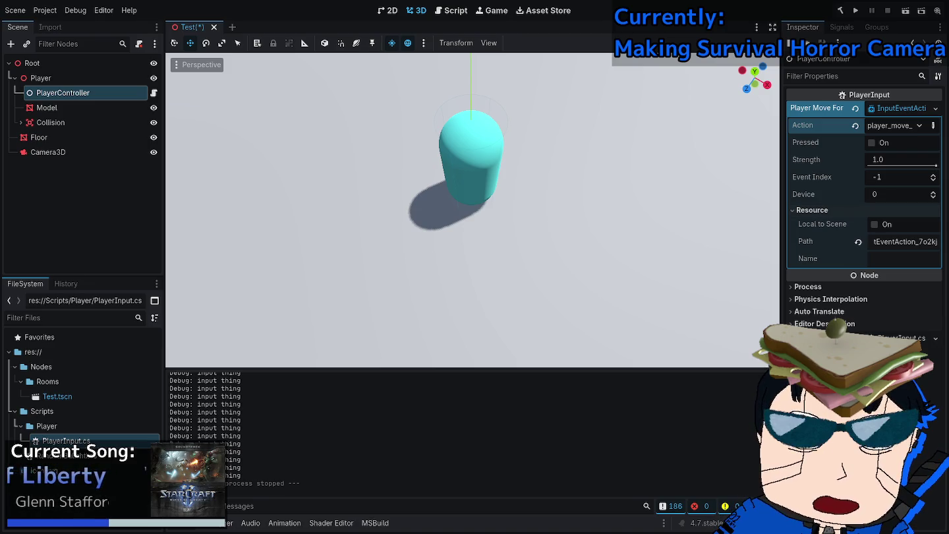
click(812, 210)
click(808, 236)
click(831, 236)
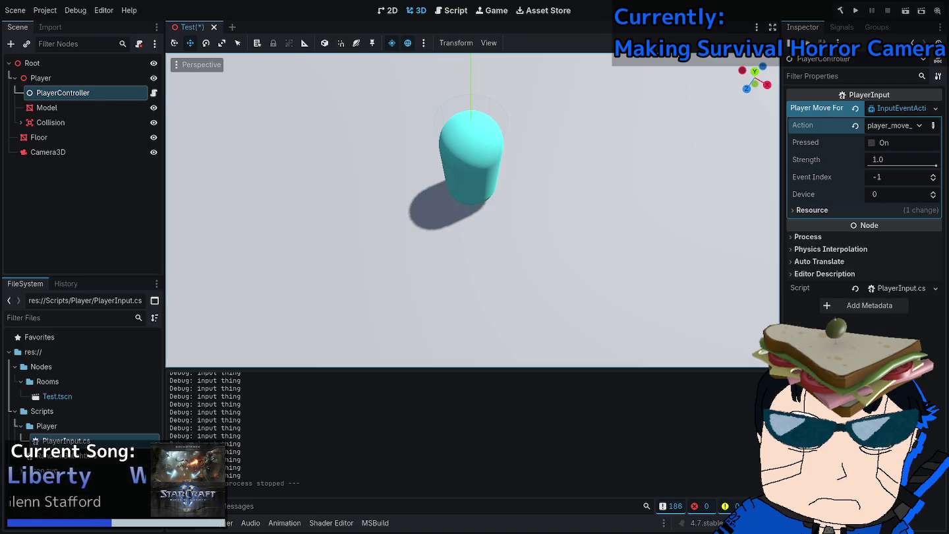
key(alt+Tab)
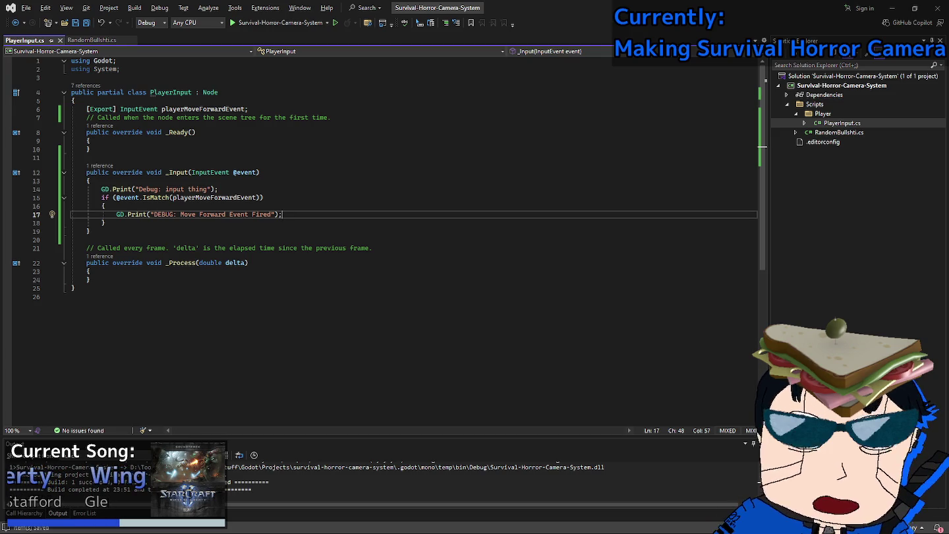
Look over the if block in PlayerInput.cs and briefly check the Godot editor.
click(105, 205)
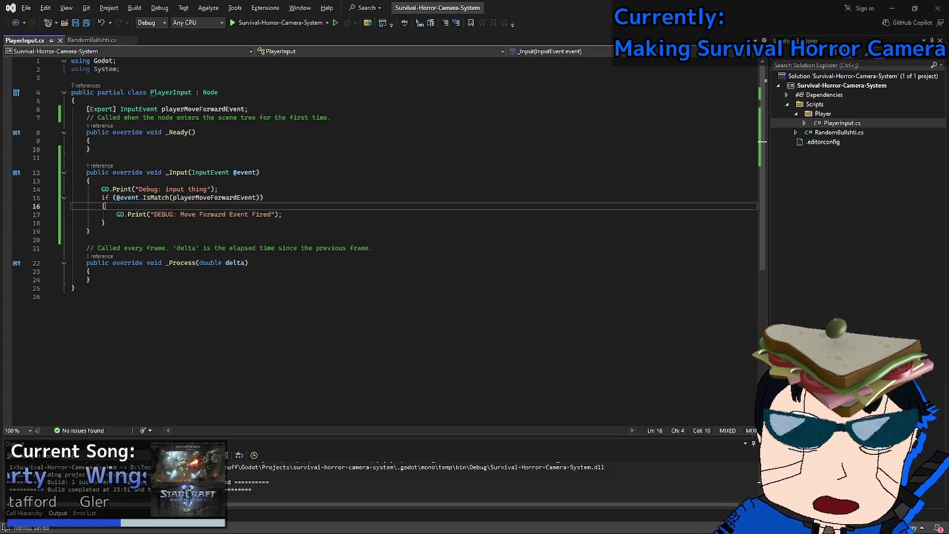
click(105, 223)
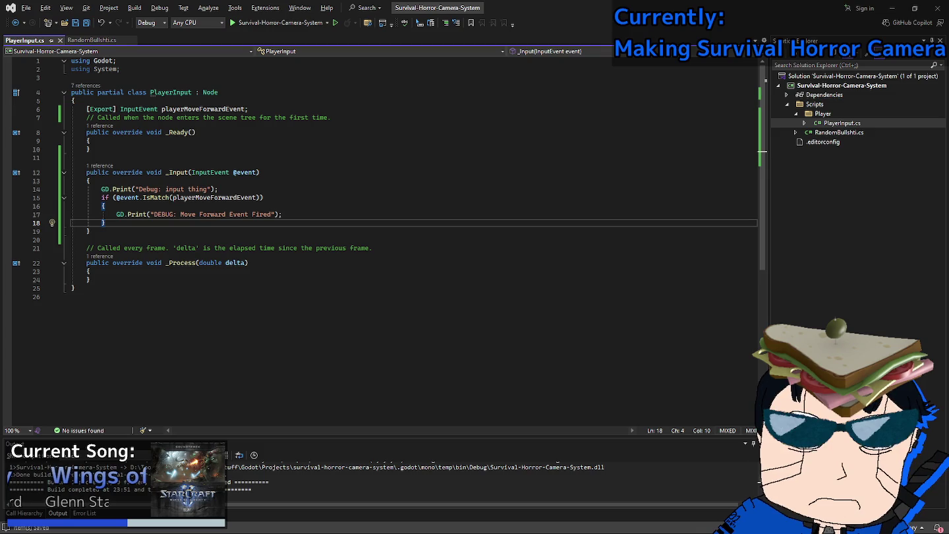
key(alt+Tab)
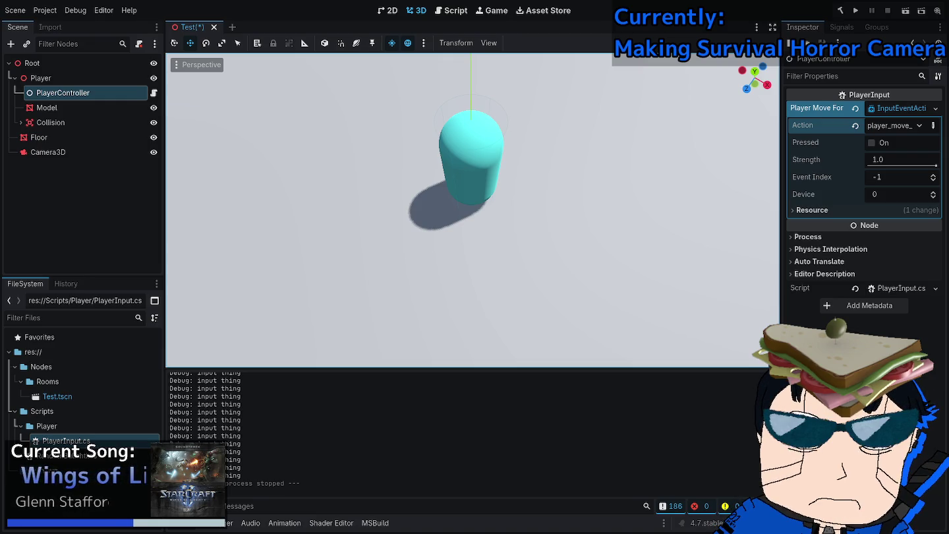
key(alt+Tab)
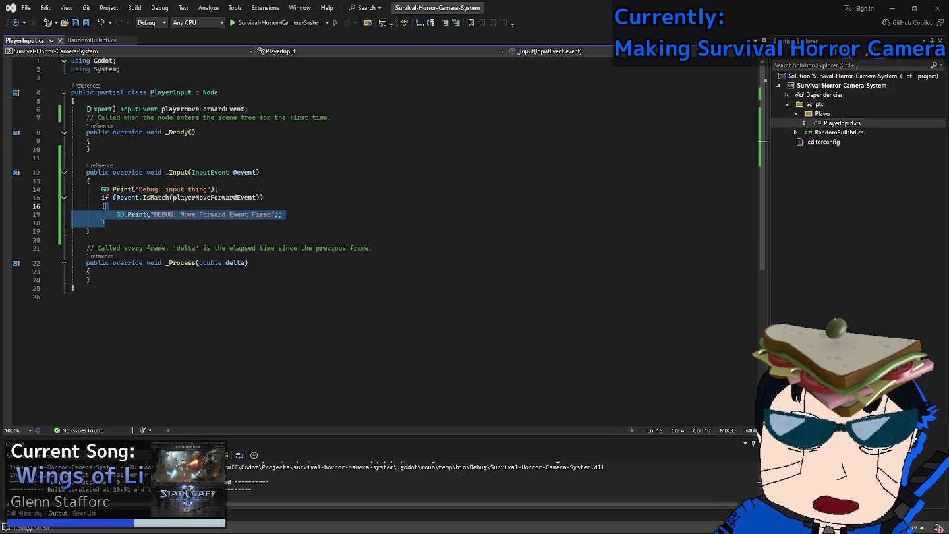
Change the line 15 condition to playerMoveForwardEvent.IsPressed() and save PlayerInput.cs.
click(117, 197)
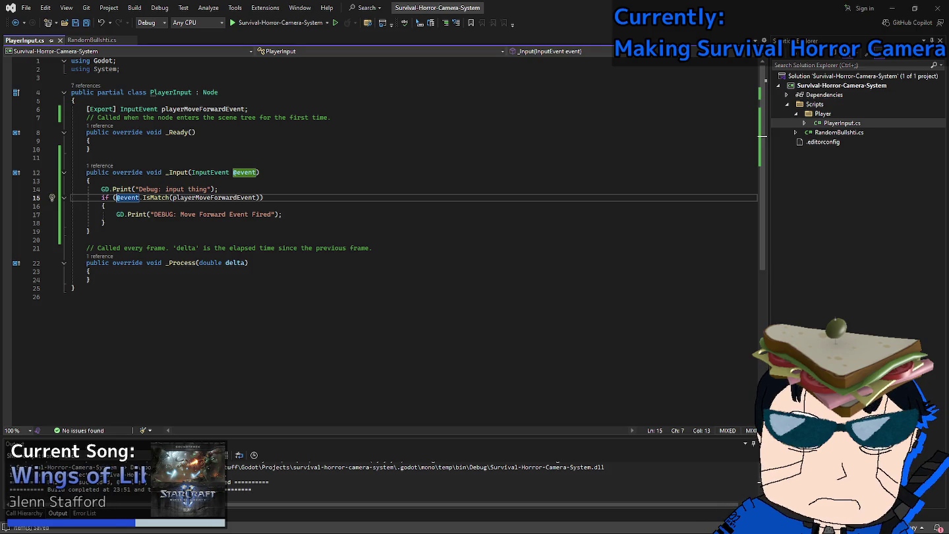
key(Delete)
key(Delete)
key(Delete)
key(ctrl+Right)
key(BackSpace)
key(ctrl+Right)
key(Delete)
text(.is)
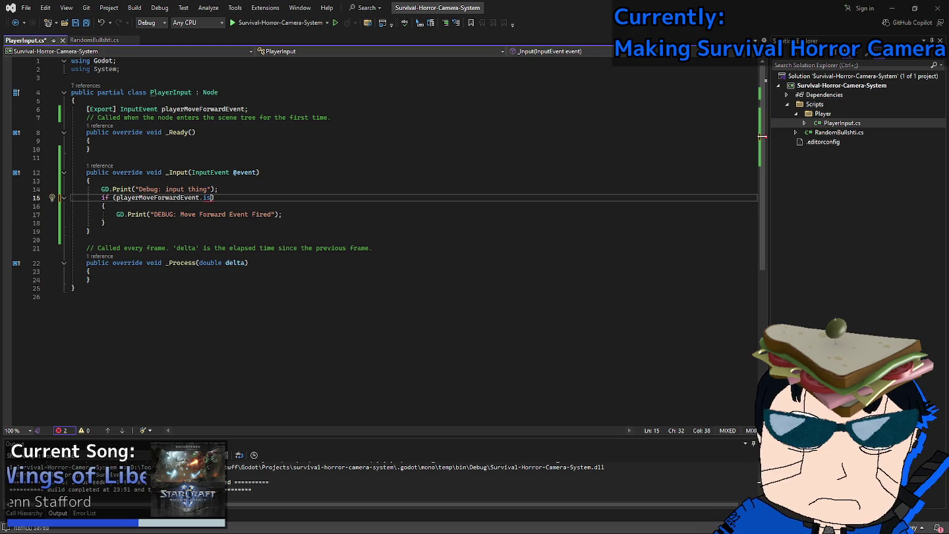
key(Tab)
text(())
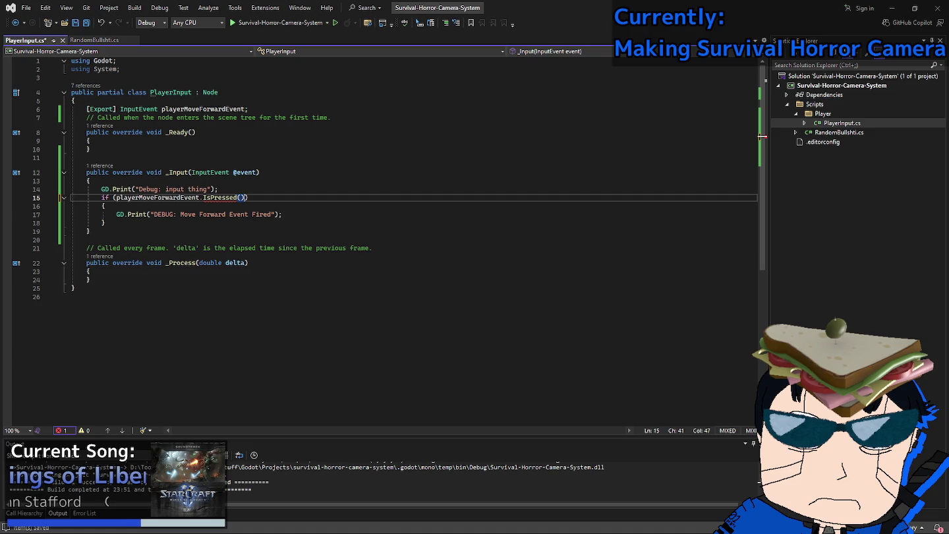
key(ctrl+s)
Comment out the GD.Print debug line on line 14 and build and run in Godot.
key(Up)
key(Home)
text(//)
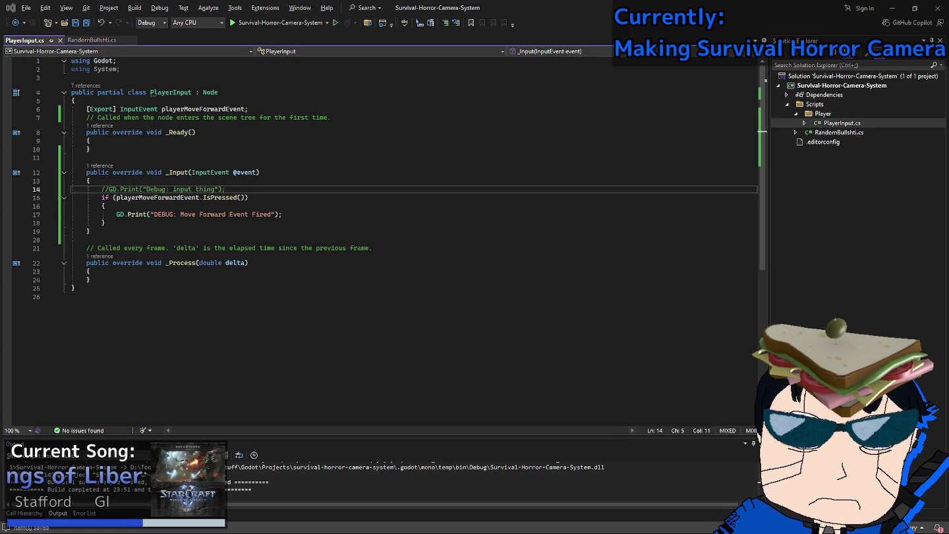
key(alt+Tab)
key(F5)
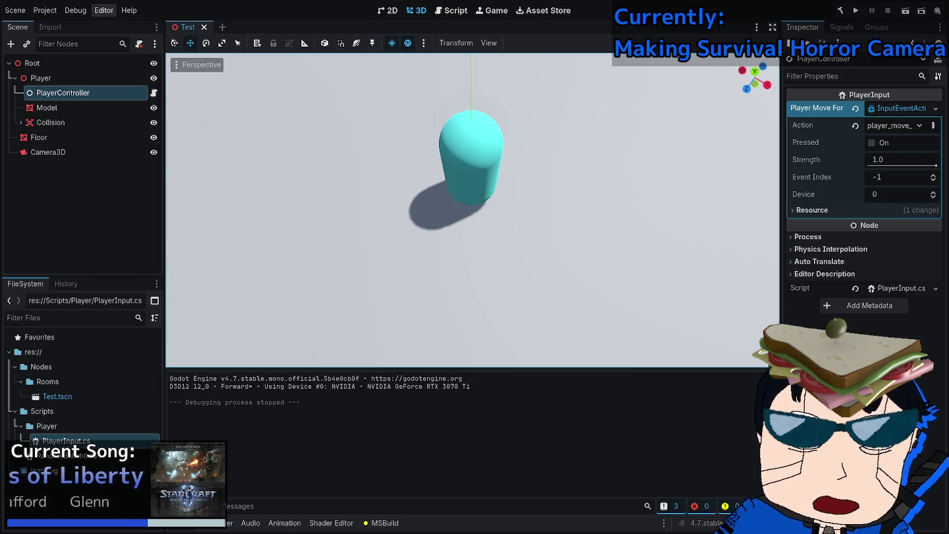
Open the Input Map and inspect player_move_forward's existing W binding without editing it.
click(45, 10)
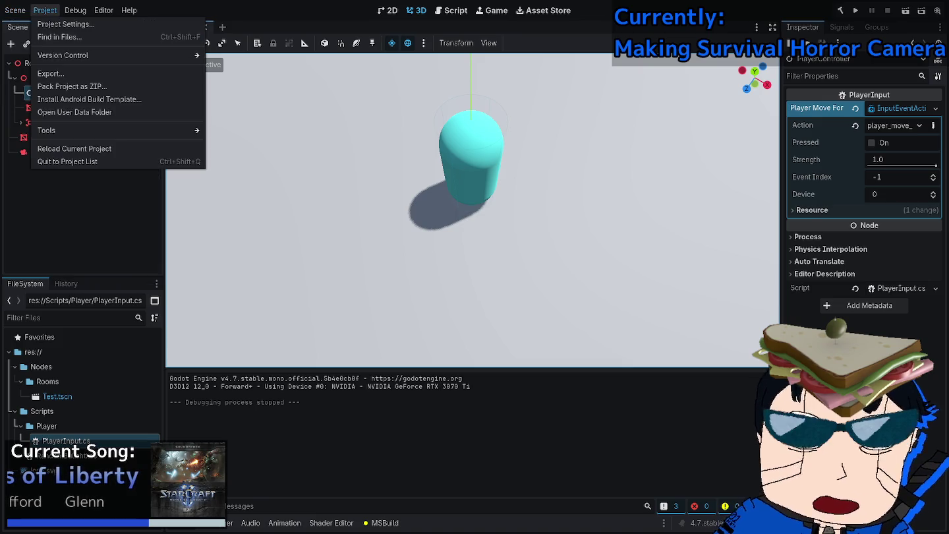
mouse_move(15, 10)
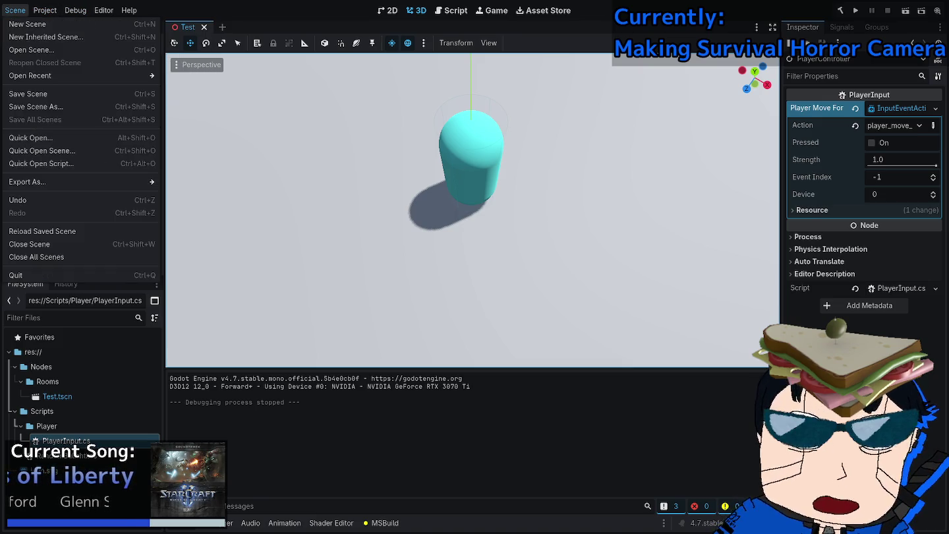
mouse_move(104, 10)
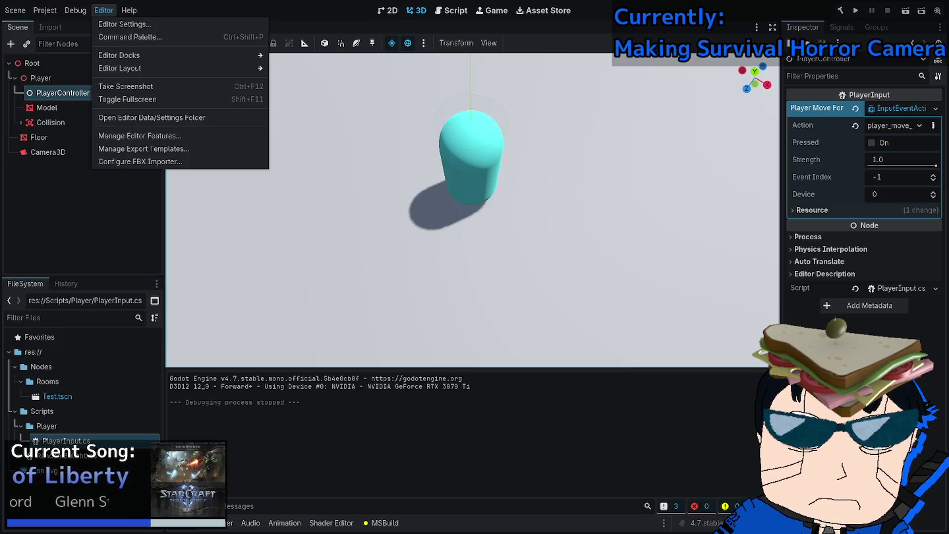
click(53, 24)
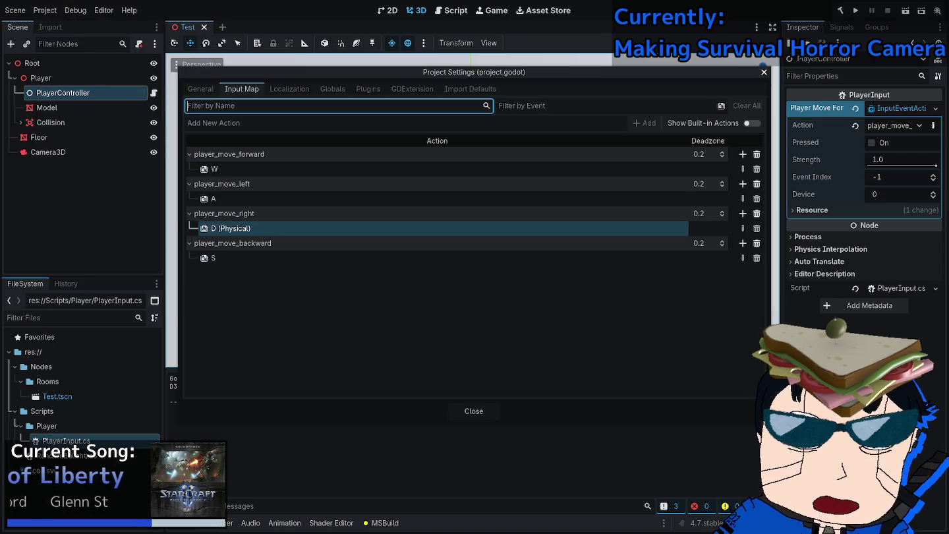
click(214, 168)
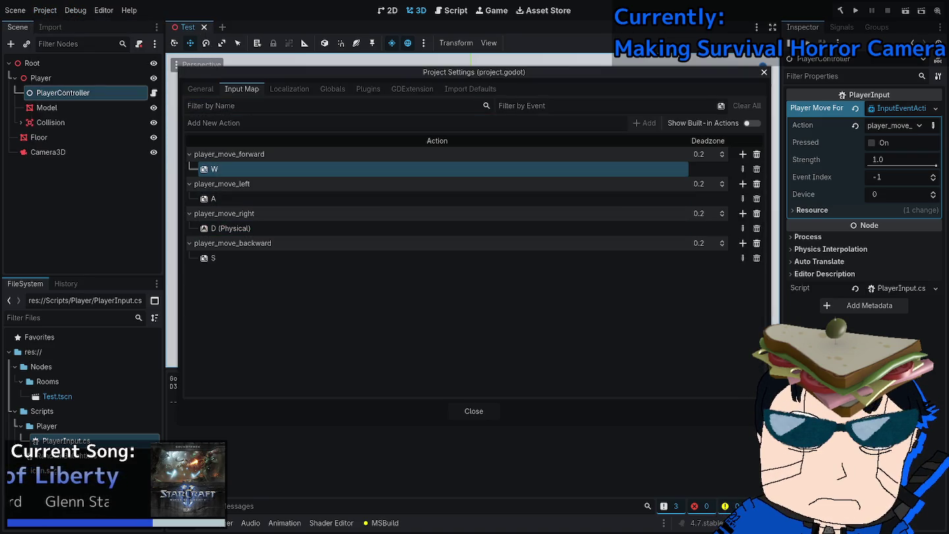
double_click(214, 169)
click(547, 353)
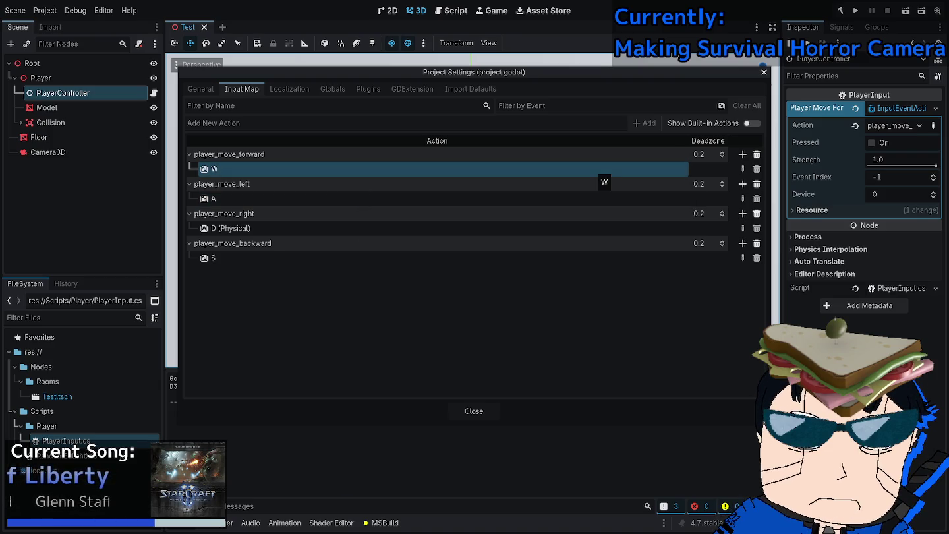
Add a W (Physical) event to player_move_forward, then test-run and stop the game.
click(743, 153)
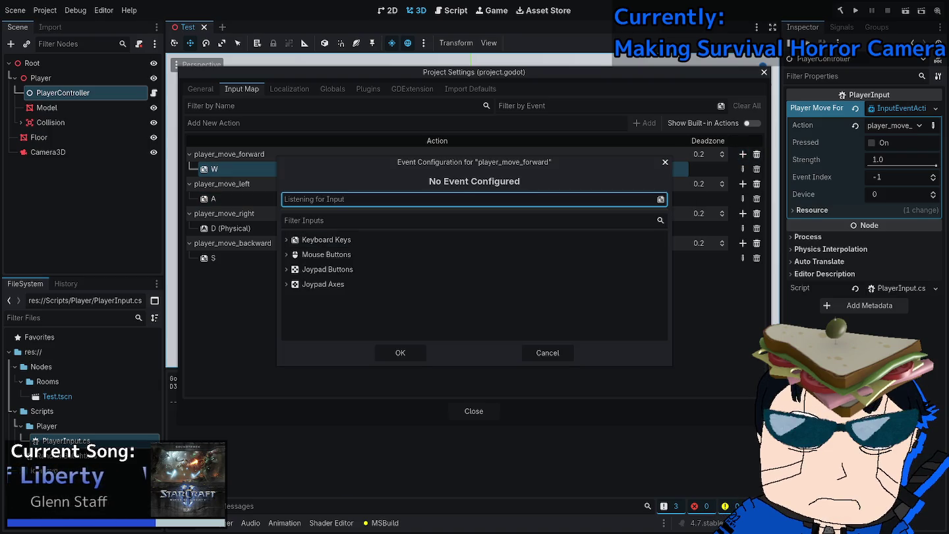
click(474, 199)
key(w)
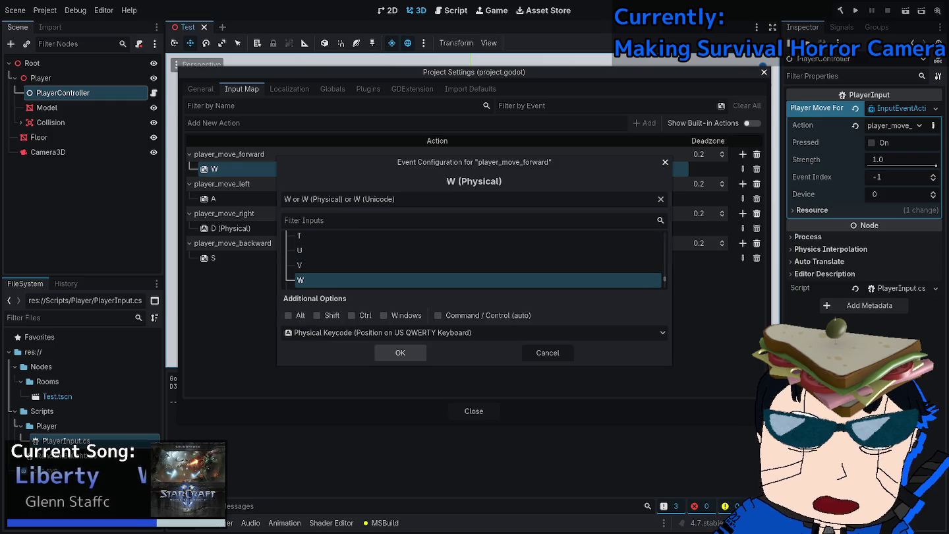
click(400, 353)
key(Escape)
key(F5)
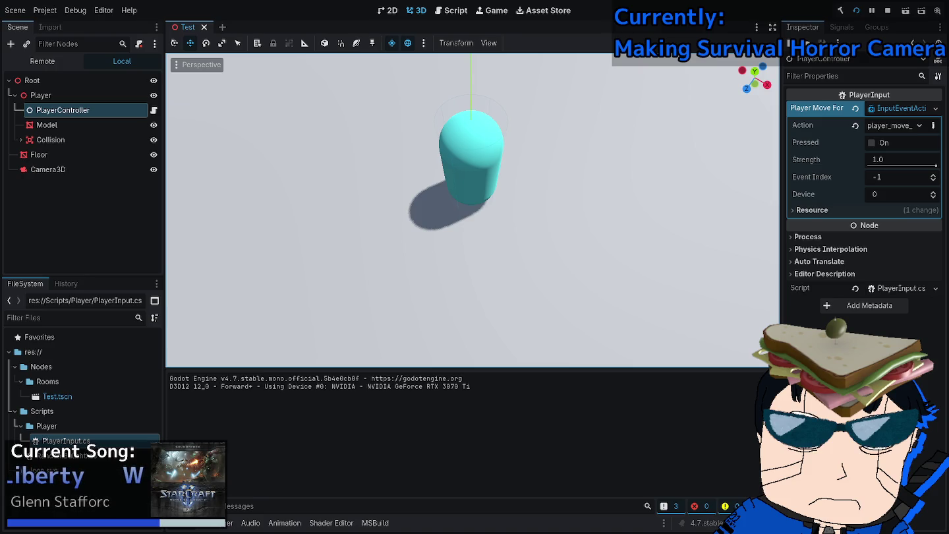
key(F8)
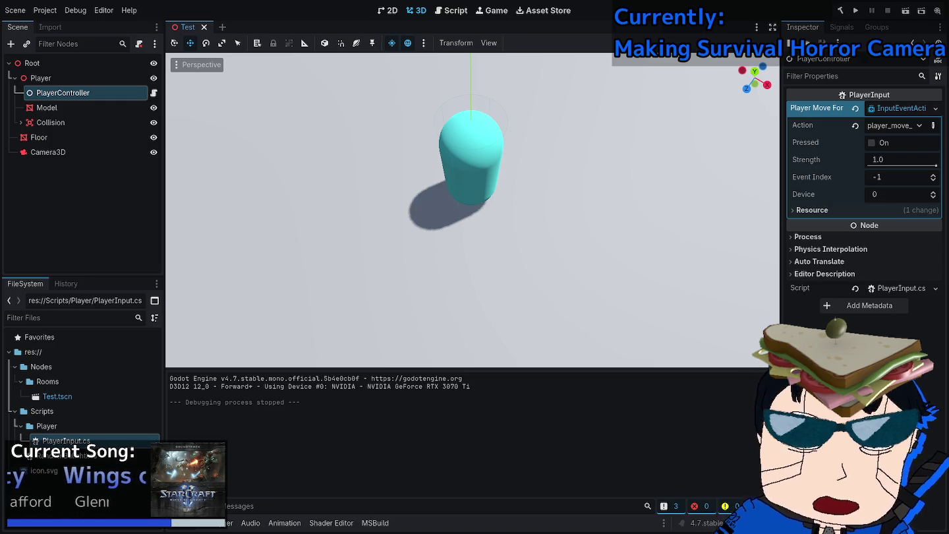
Return to the PlayerInput.cs script in Visual Studio.
key(alt+Tab)
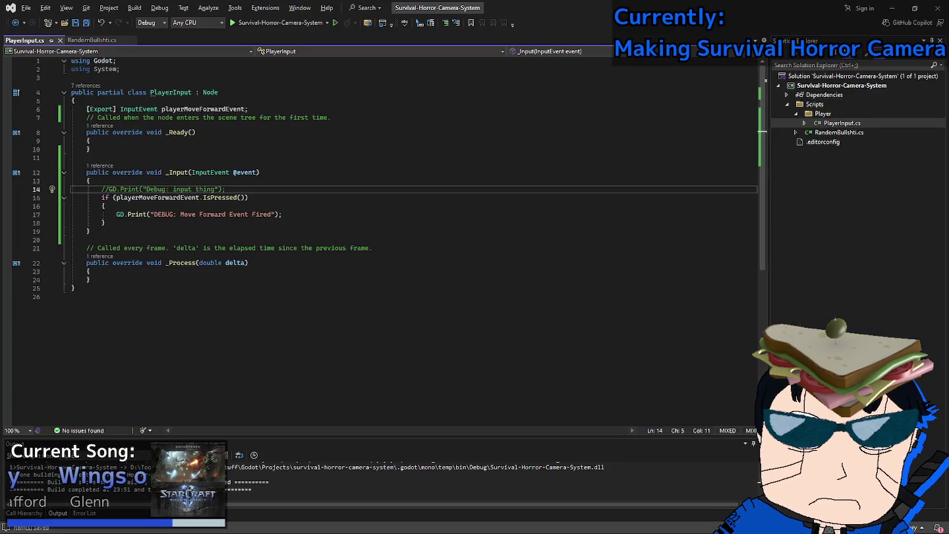
double_click(157, 197)
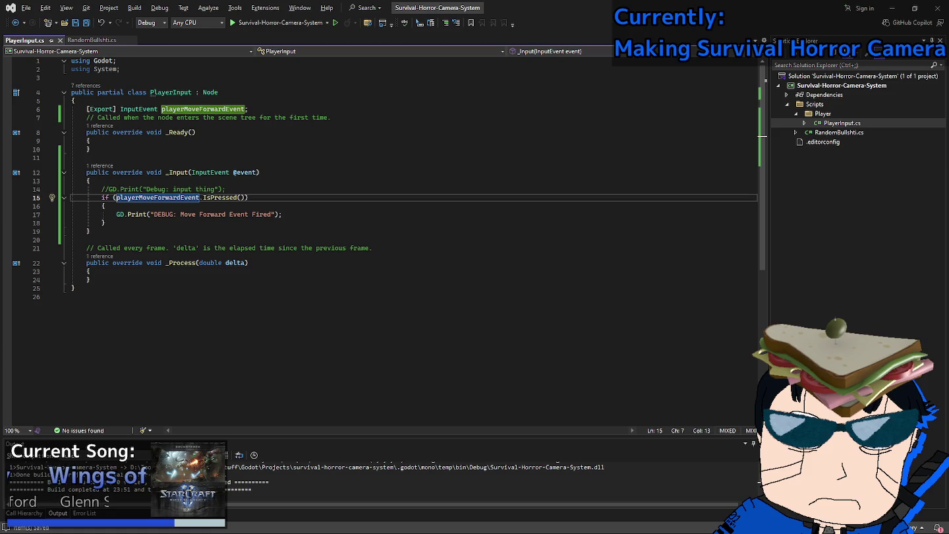
key(Left)
text(@event is)
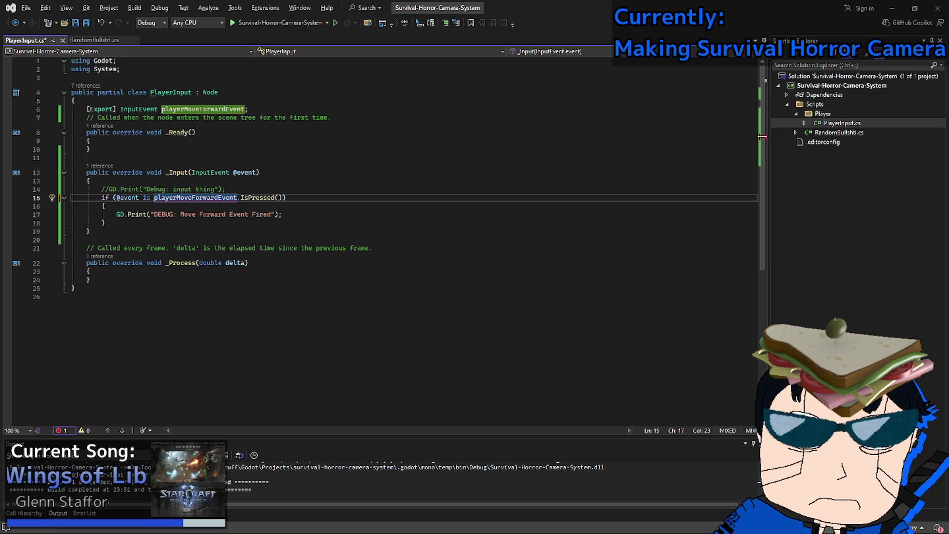
key(Left)
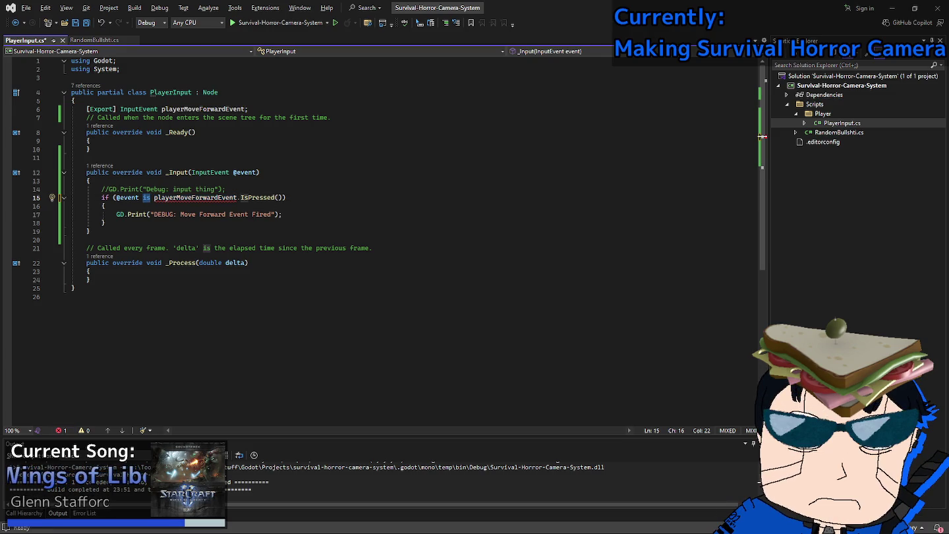
key(BackSpace)
key(BackSpace)
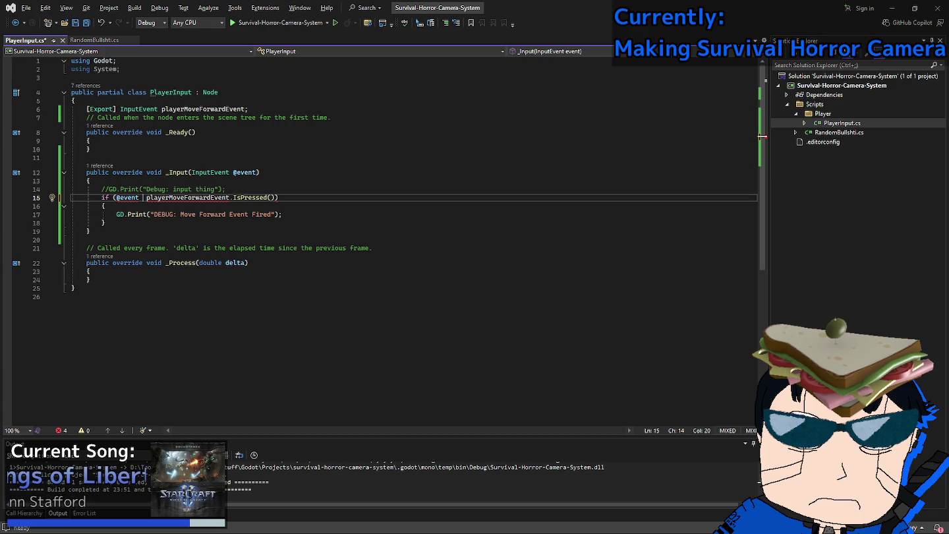
text(==)
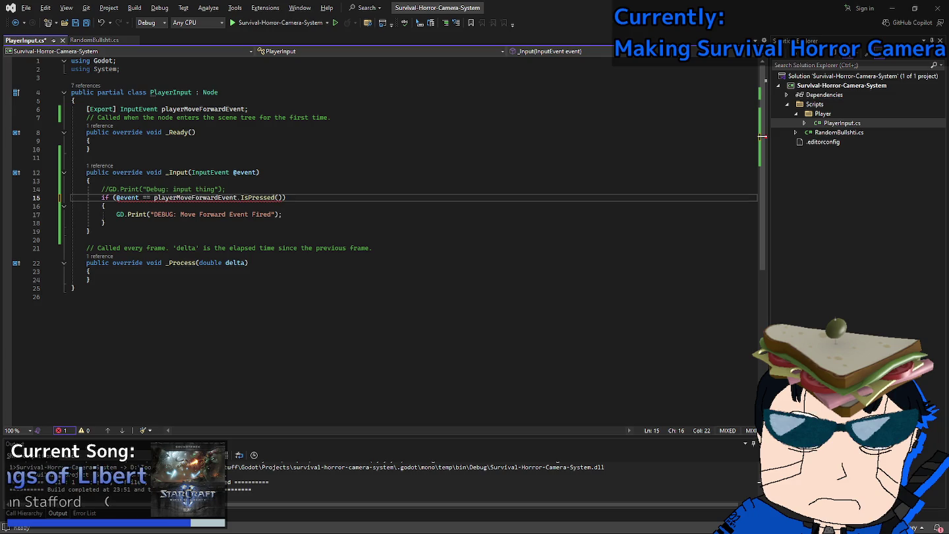
key(BackSpace)
key(BackSpace)
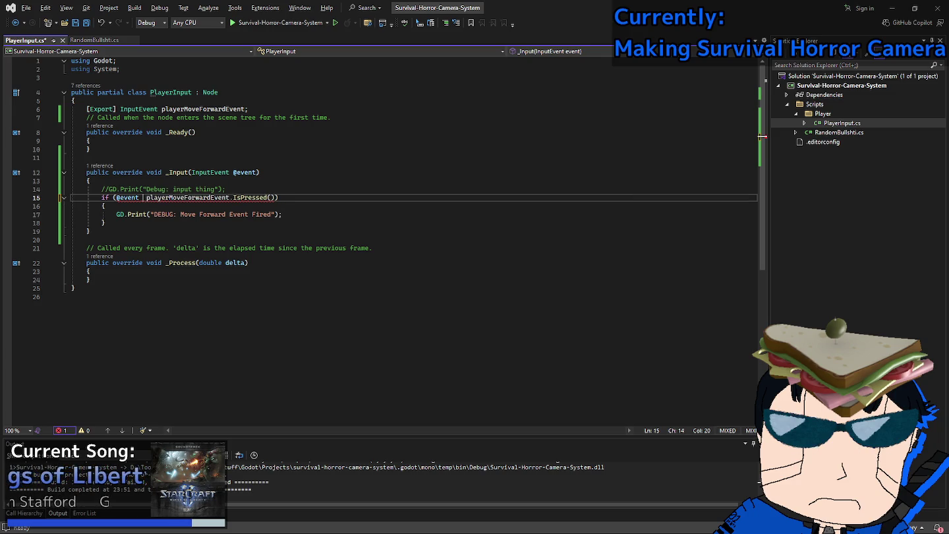
text(=)
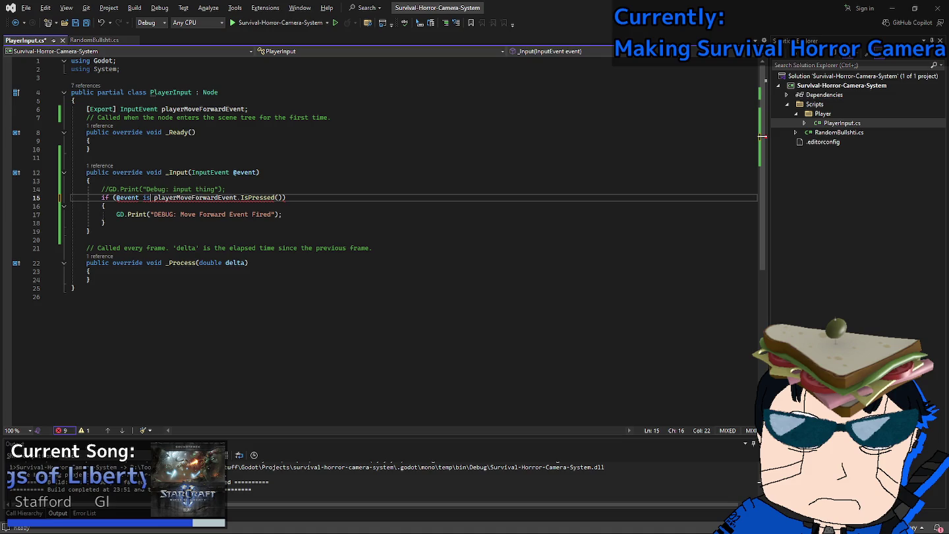
text(= )
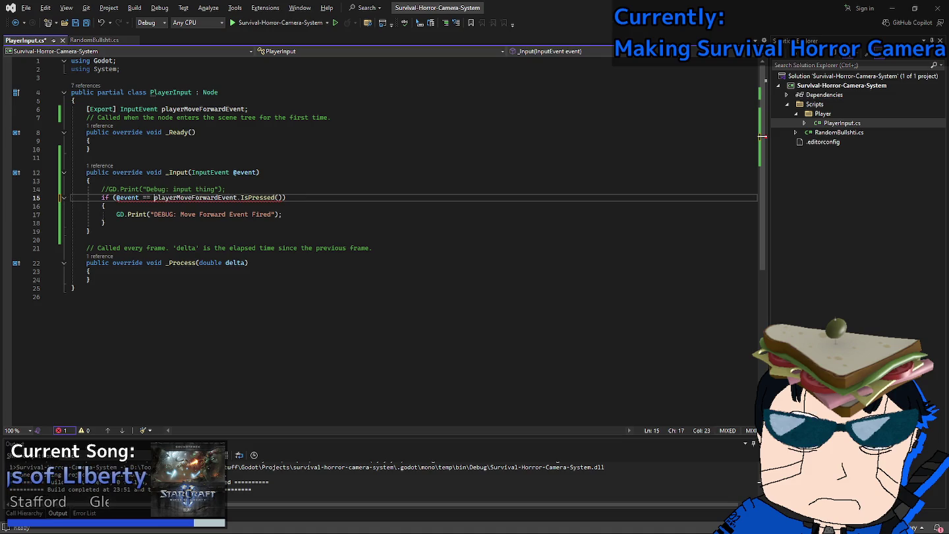
text(playerMoveForwardEvent )
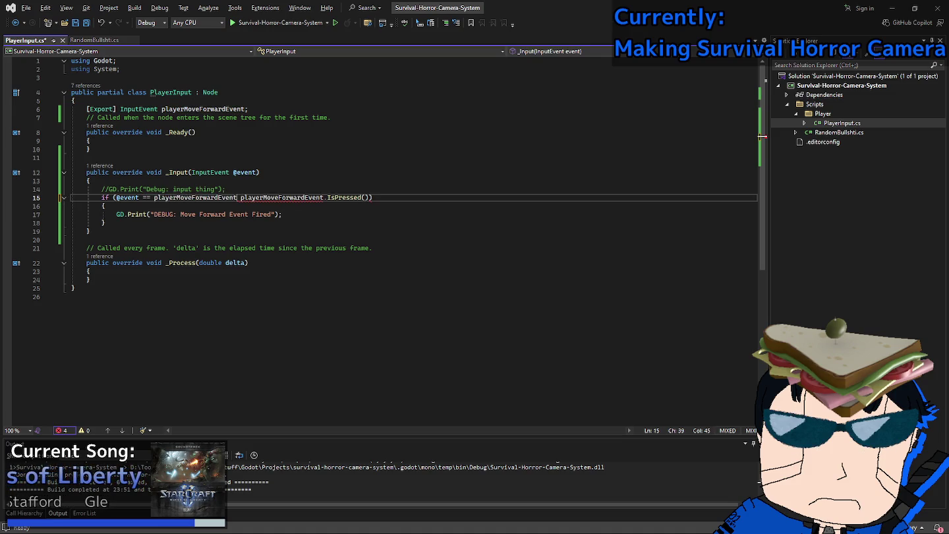
text(&&)
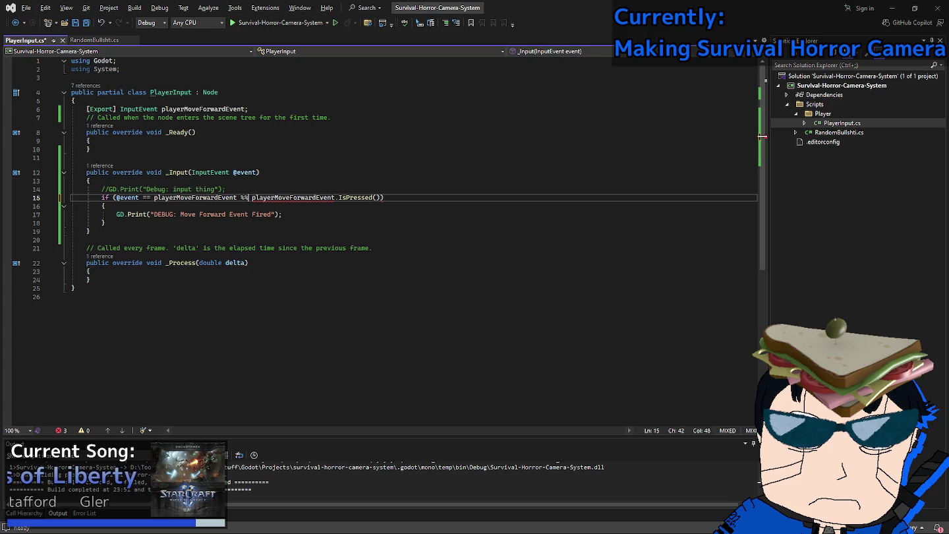
key(Right)
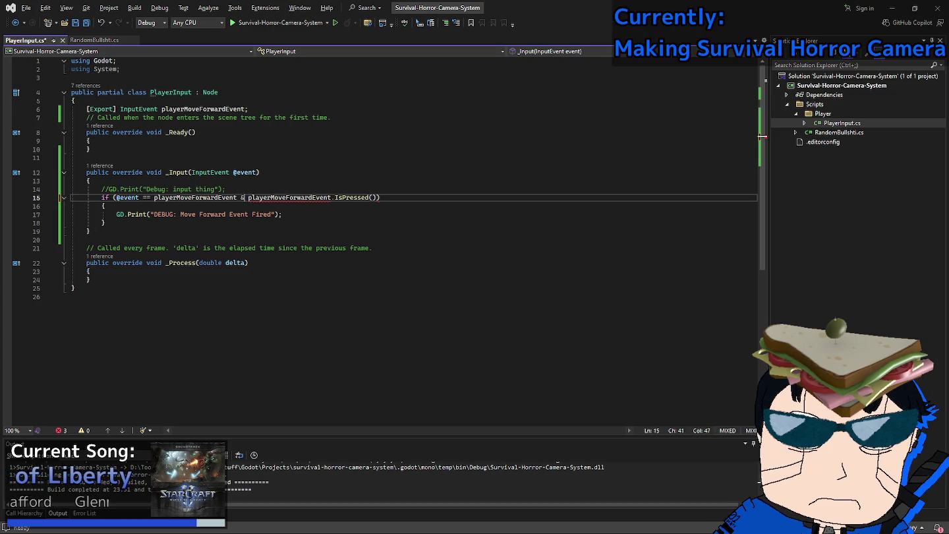
key(ctrl+s)
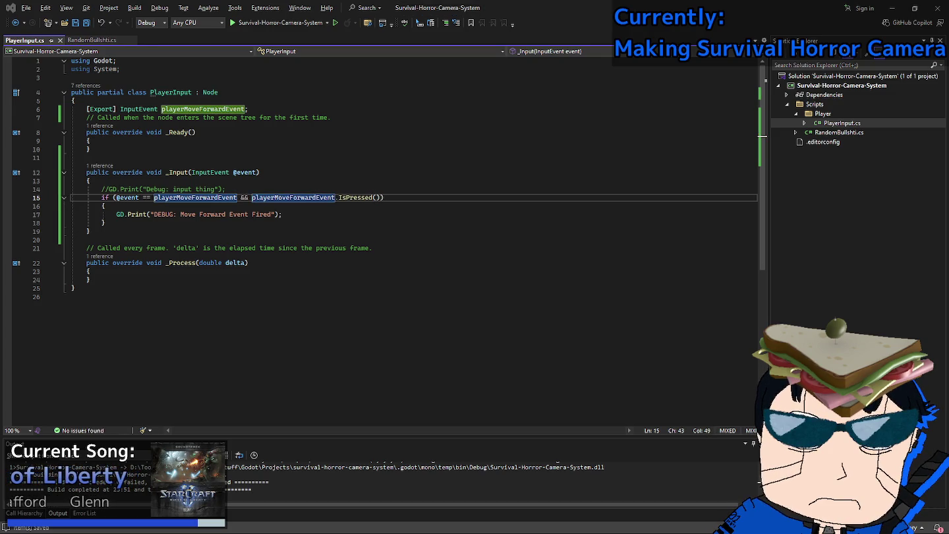
key(alt+Tab)
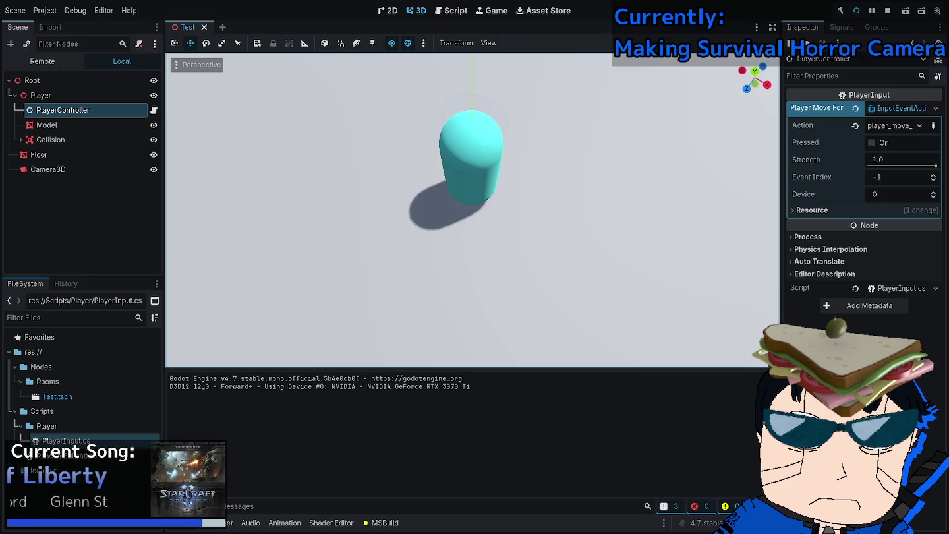
Stop the running test game with F8 and switch back to PlayerInput.cs in Visual Studio.
key(F8)
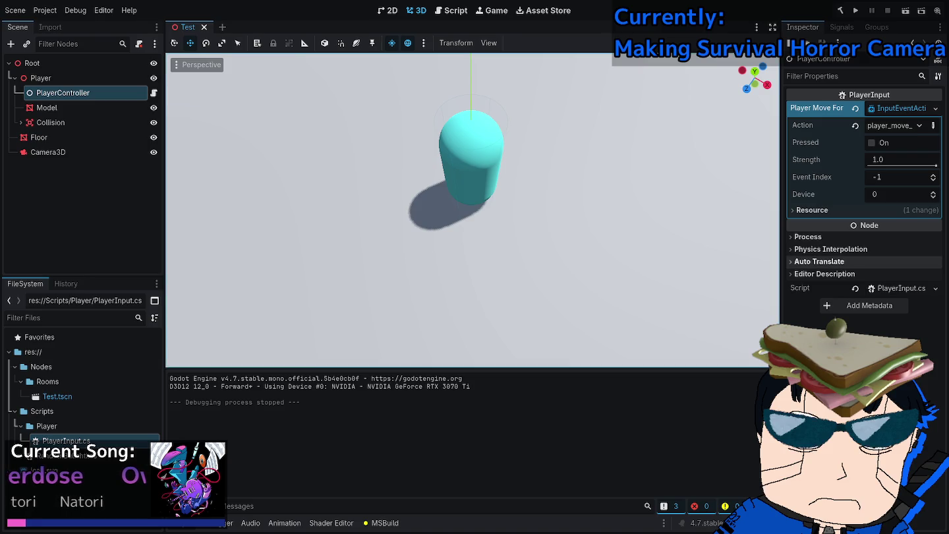
key(alt+Tab)
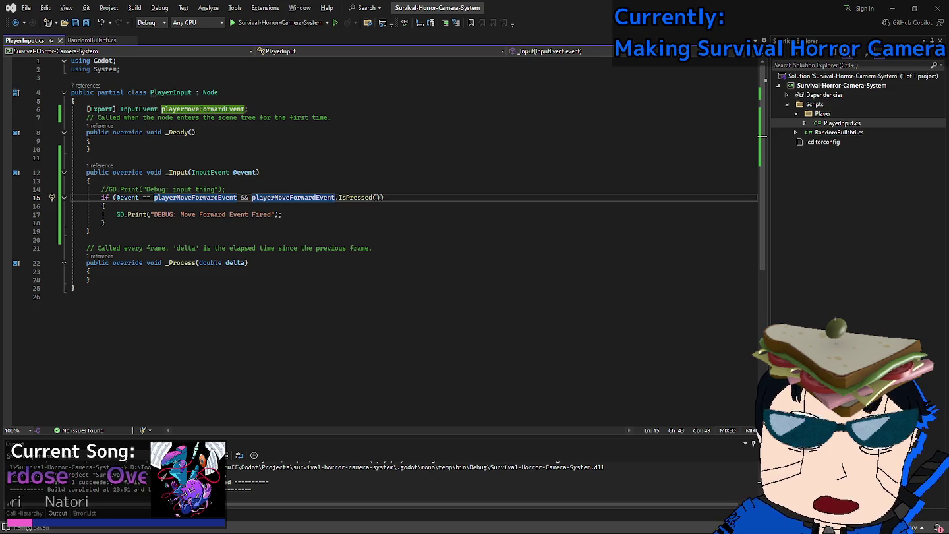
click(284, 214)
key(Down)
key(Return)
text(GD.Print();)
key(Left)
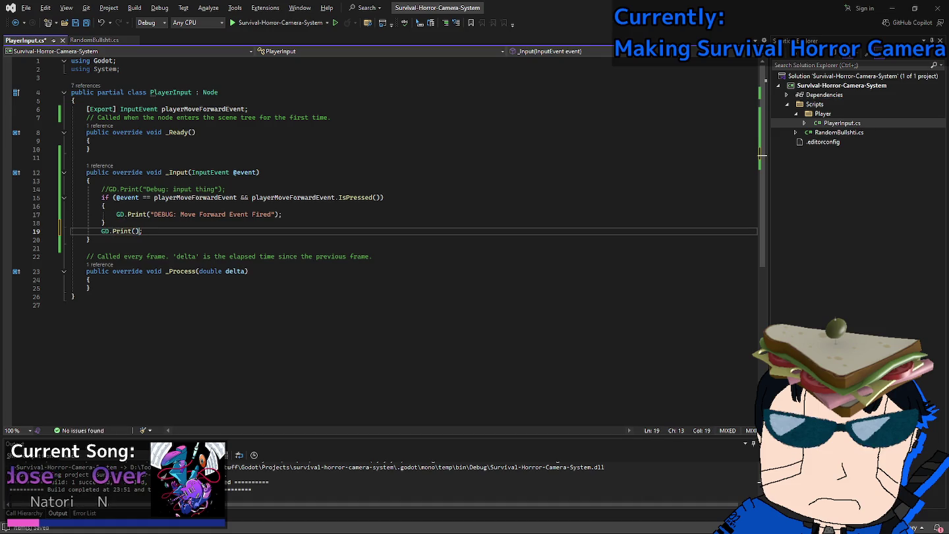
text(@ev)
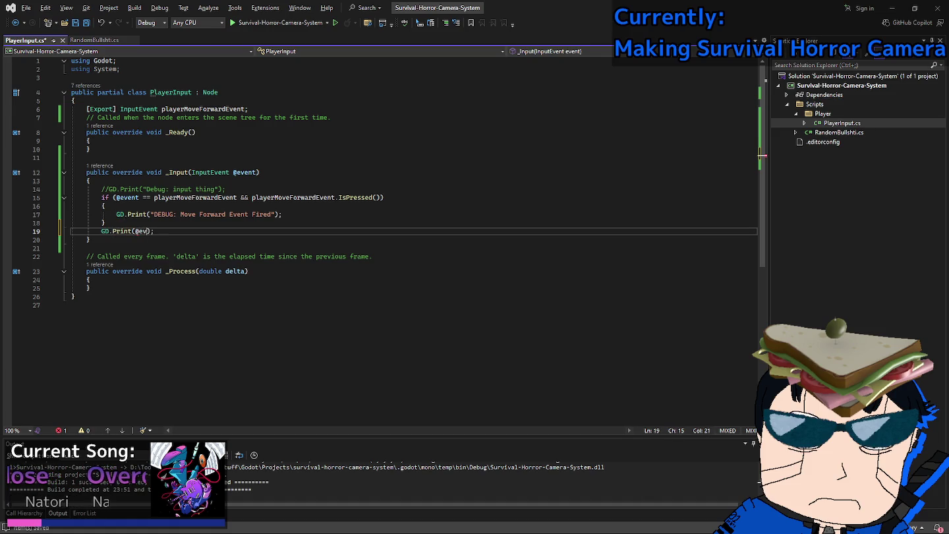
text(ent.AsText)
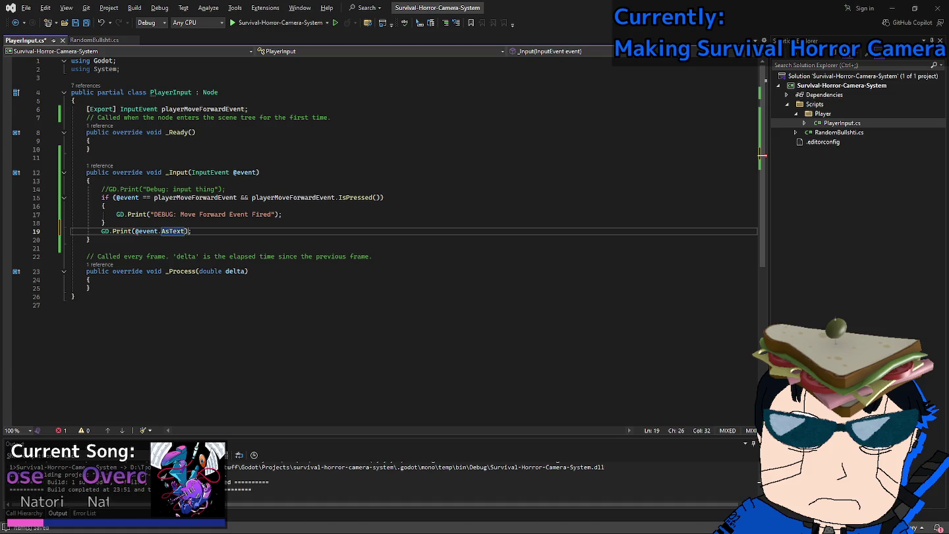
key(Left)
key(Left)
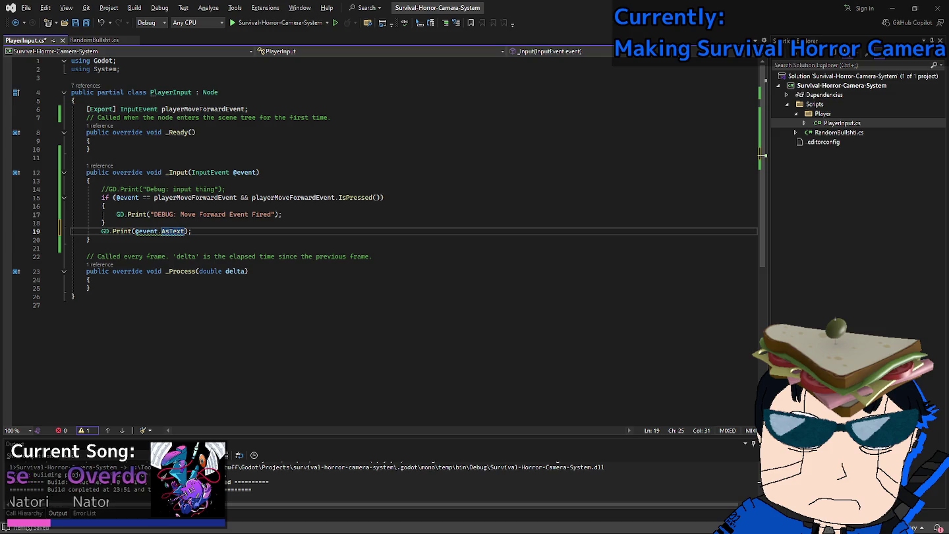
text(())
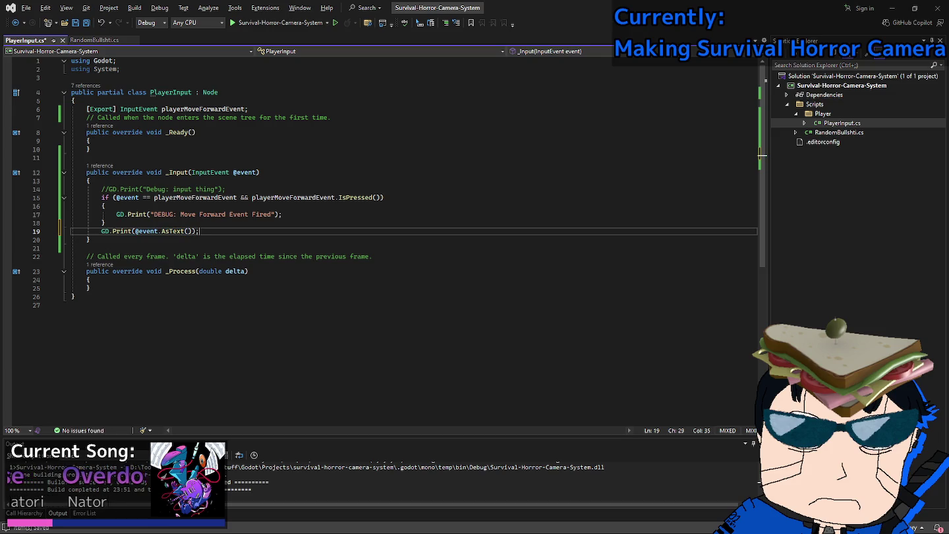
Move the print line below the if-block and save PlayerInput.cs.
key(ctrl+x)
click(282, 215)
key(Down)
key(Down)
key(Up)
key(Return)
key(ctrl+v)
key(ctrl+s)
key(alt+Tab)
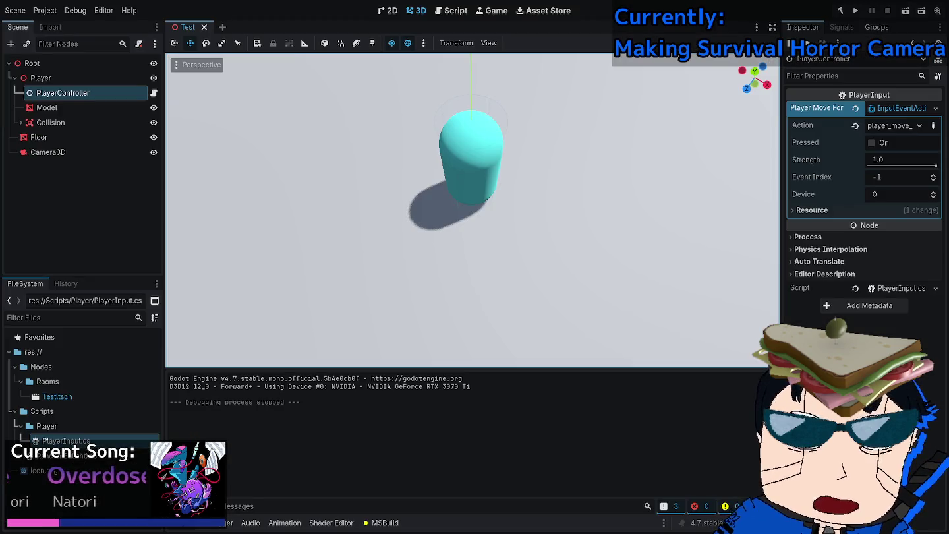
Run the game, press W four times to log input events, then stop it.
key(F5)
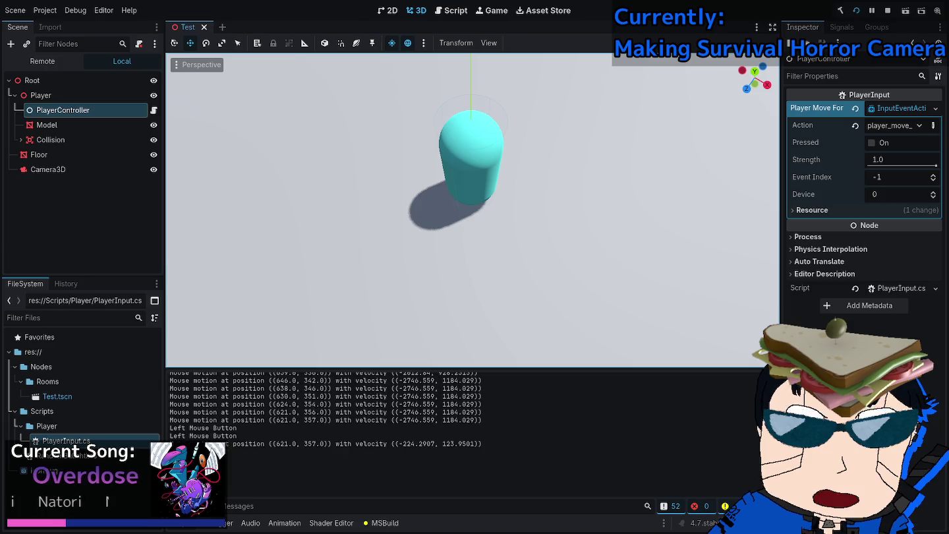
key(w)
key(w)
key(w)
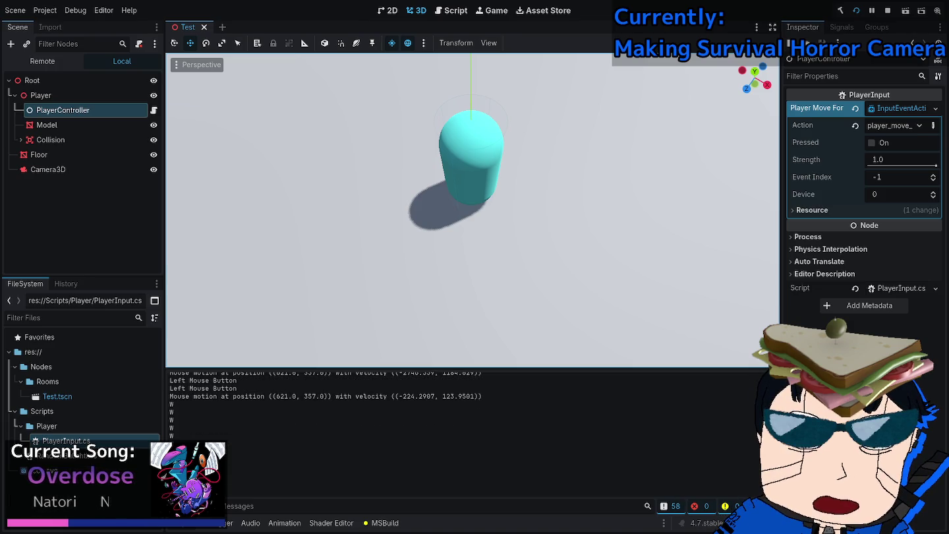
key(w)
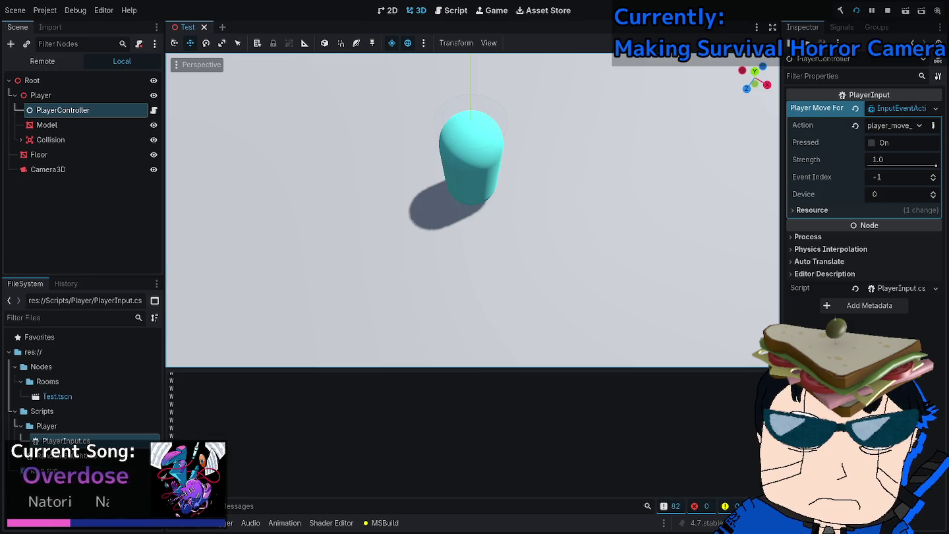
key(w)
key(w)
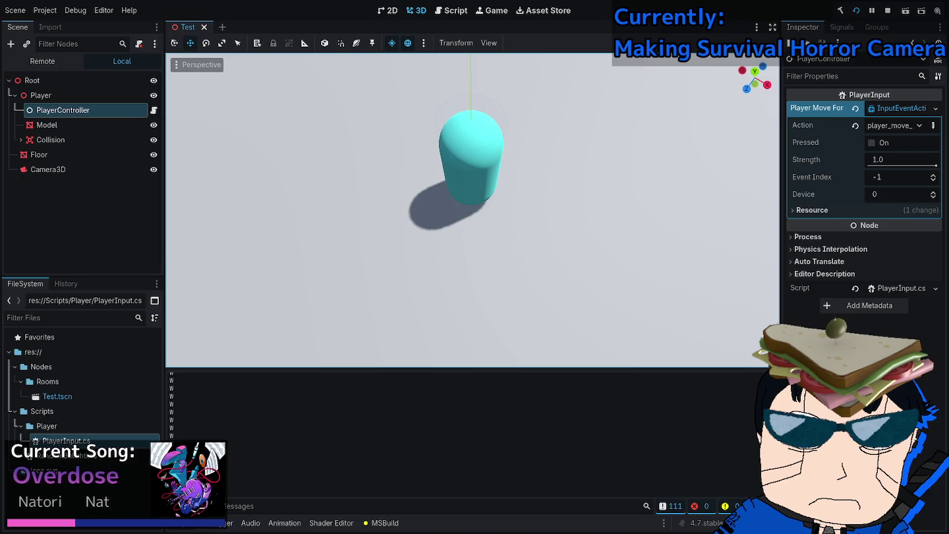
key(w)
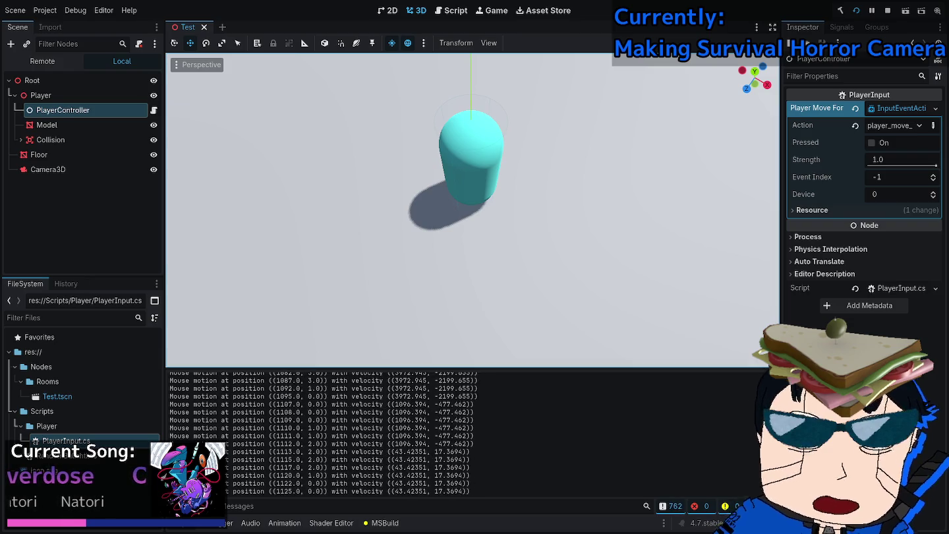
key(F8)
click(45, 10)
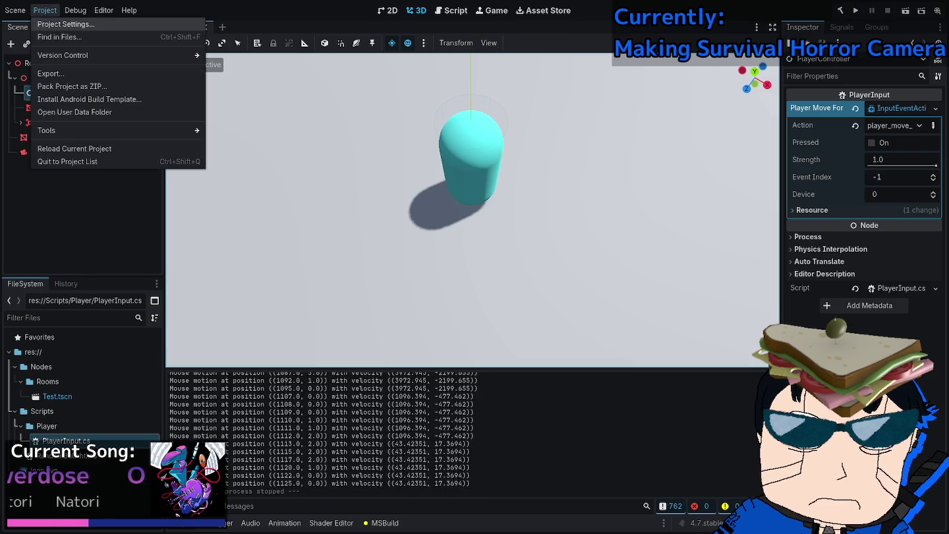
Open the Input Map in Project Settings to view the player_move actions, then close it.
click(66, 24)
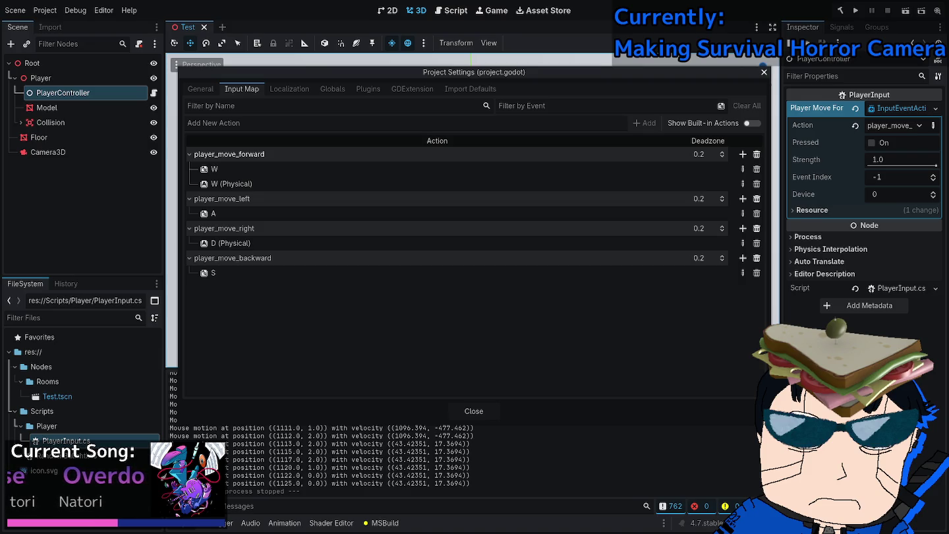
click(473, 410)
Try an InputEventKey for Player Move Forward and browse the key list, then cancel.
click(936, 108)
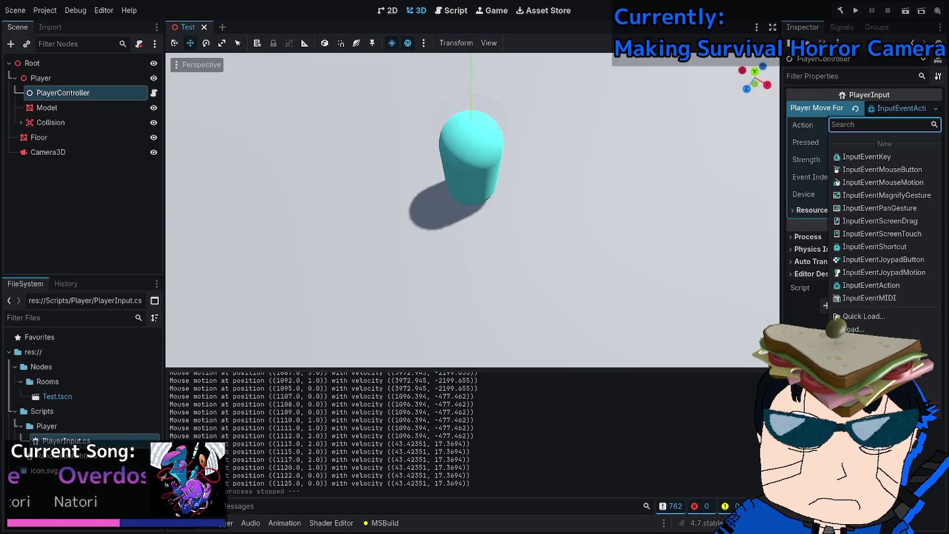
click(866, 157)
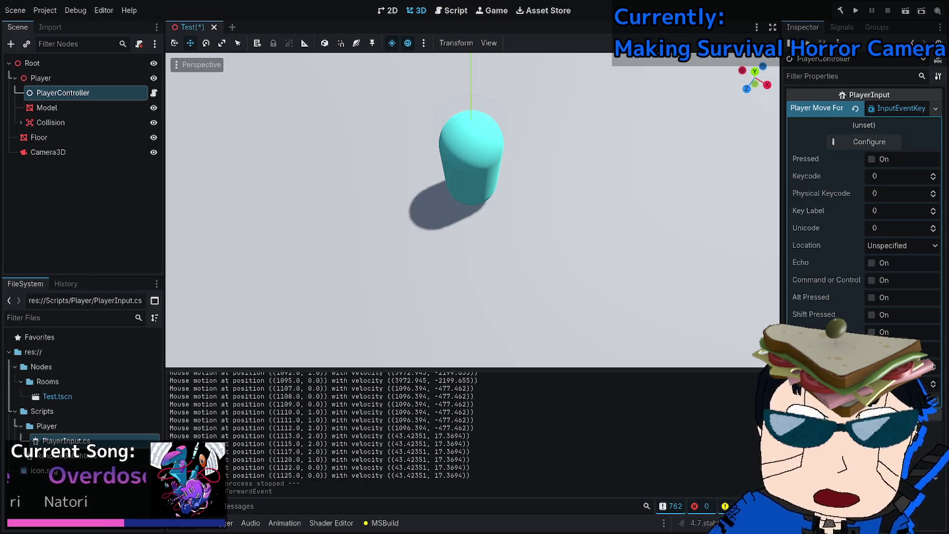
click(900, 108)
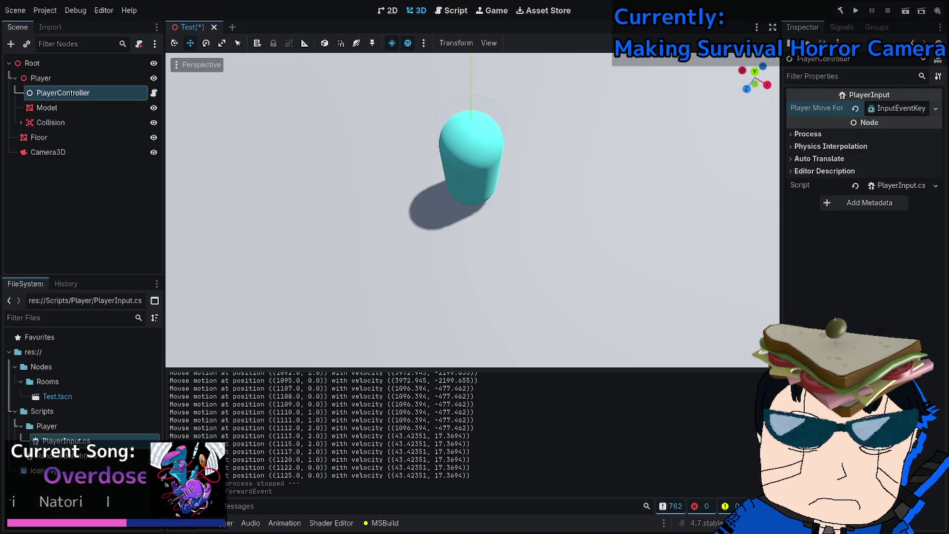
click(935, 108)
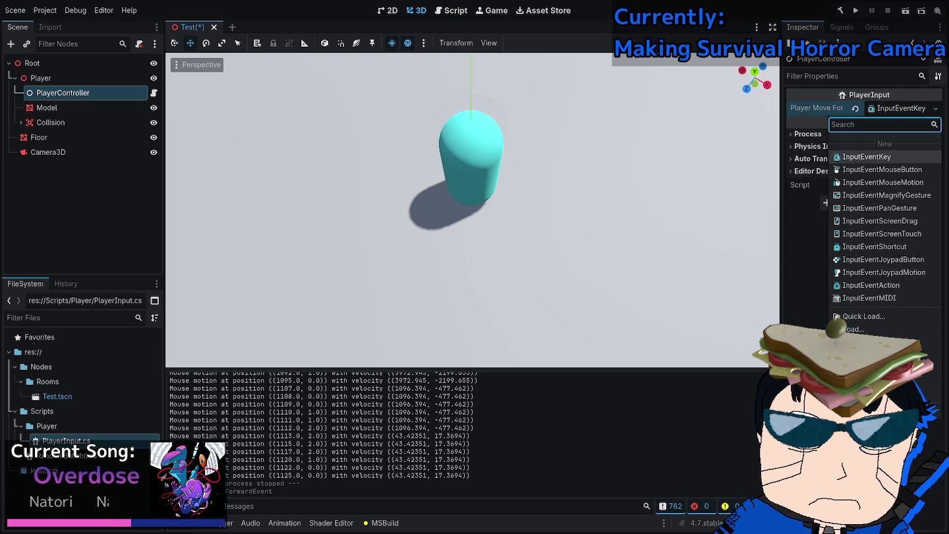
click(867, 156)
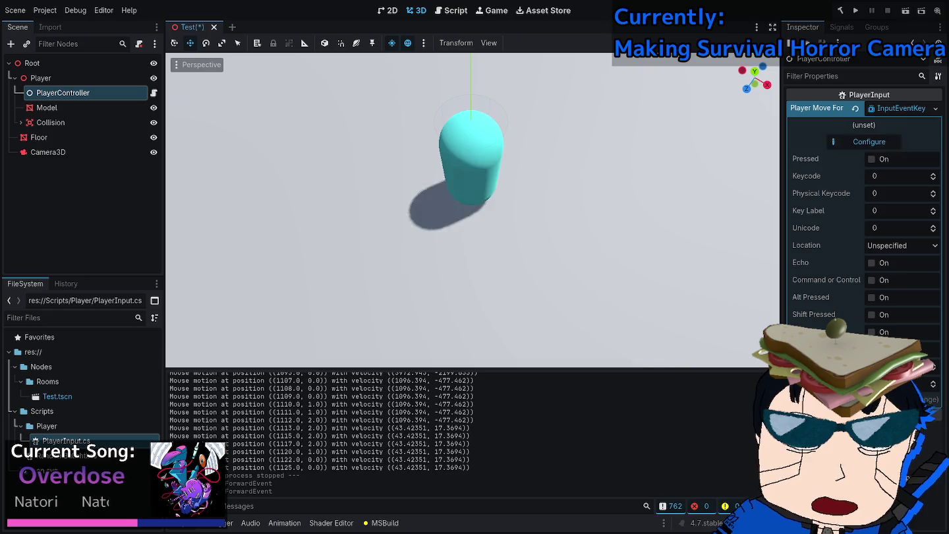
click(869, 142)
click(326, 239)
click(286, 239)
key(Escape)
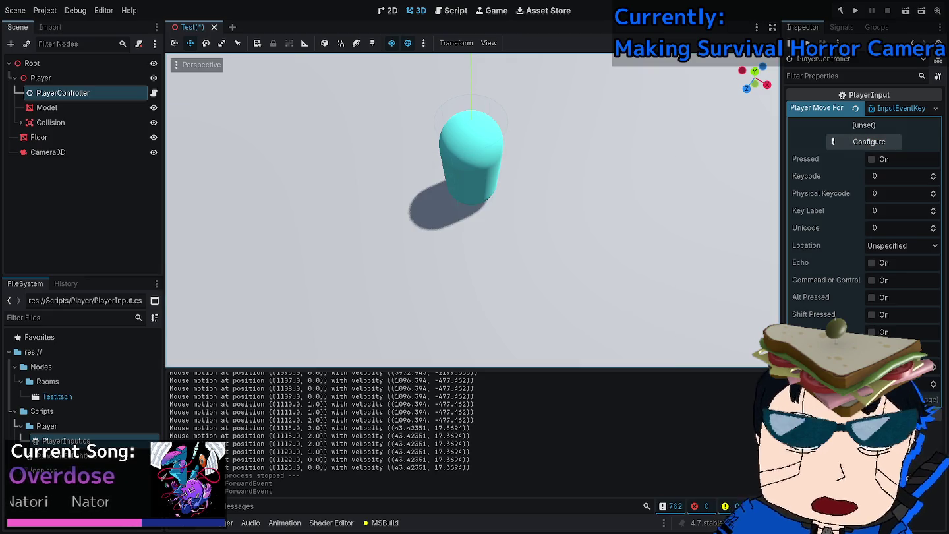
Change Player Move Forward to an InputEventAction with action player_move_forward.
click(936, 108)
key(Escape)
click(935, 108)
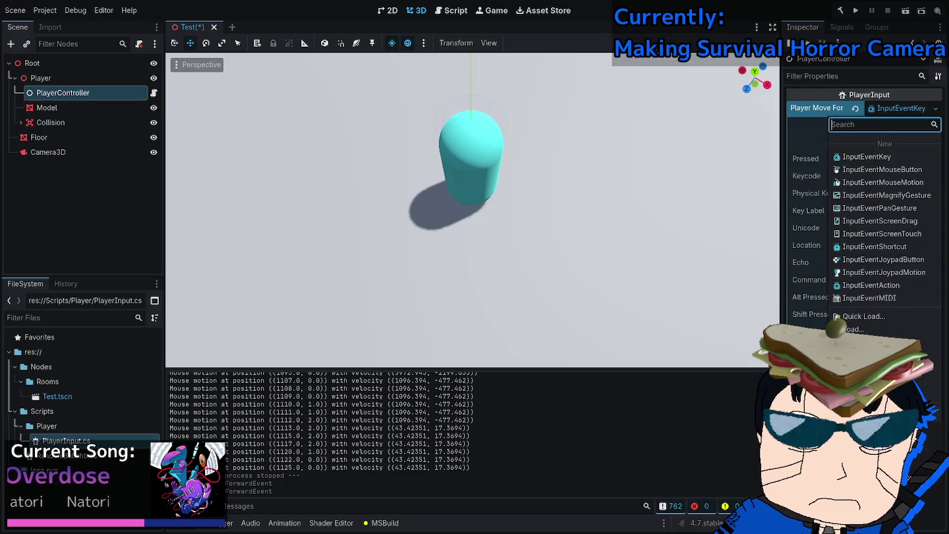
click(916, 247)
click(901, 108)
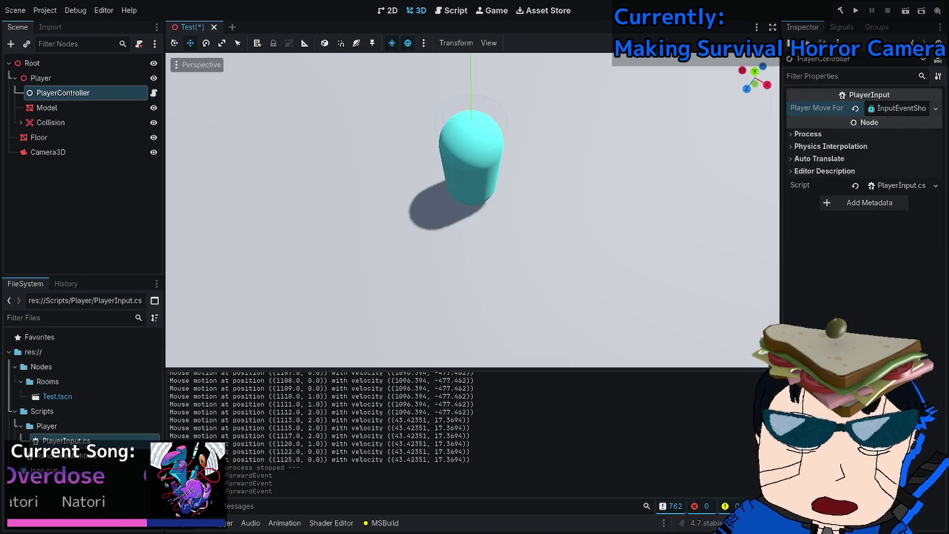
click(935, 108)
click(896, 277)
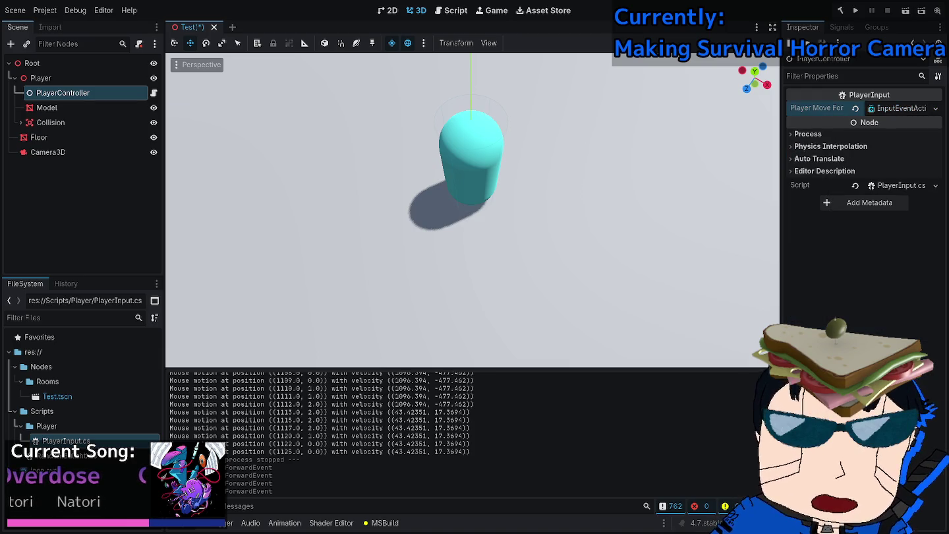
click(936, 108)
click(935, 108)
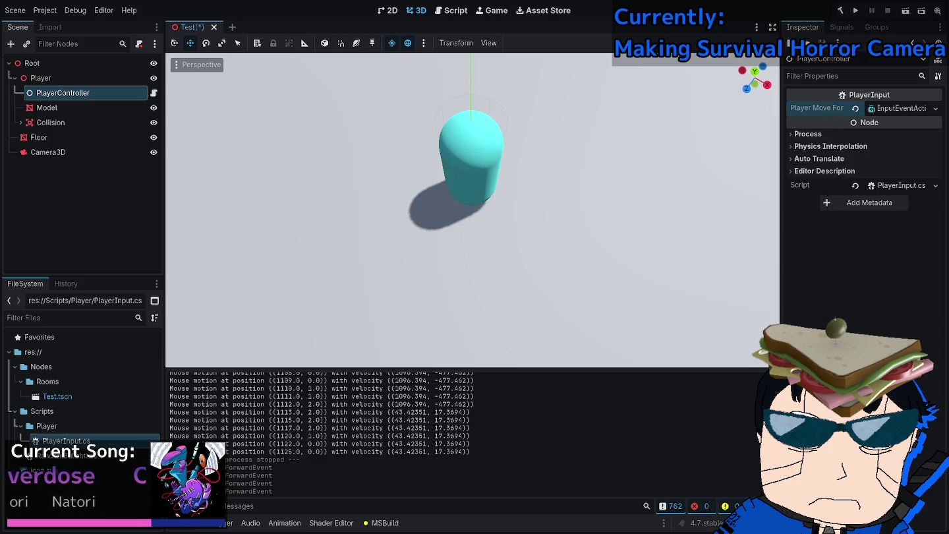
click(901, 108)
click(919, 125)
click(832, 43)
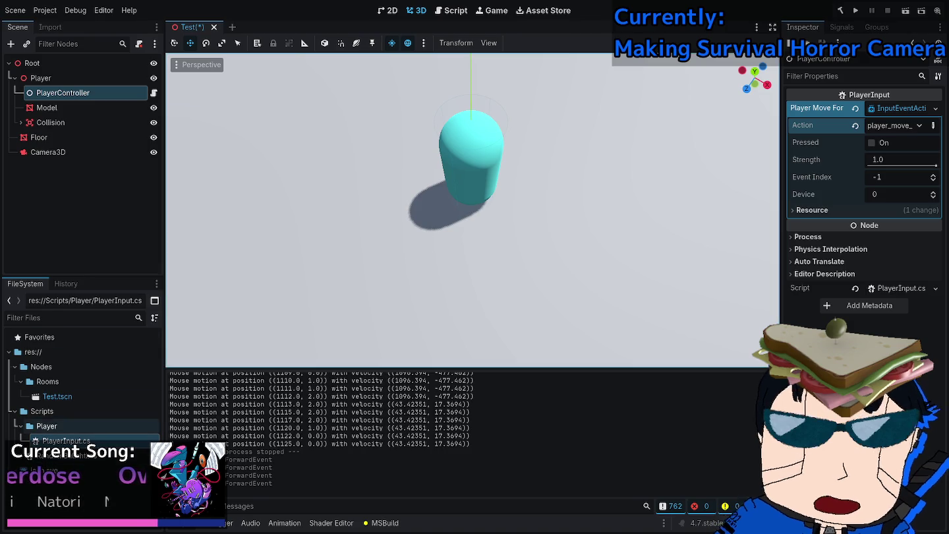
Save the action event as wdawdwda.tres and save the Test scene.
right_click(94, 441)
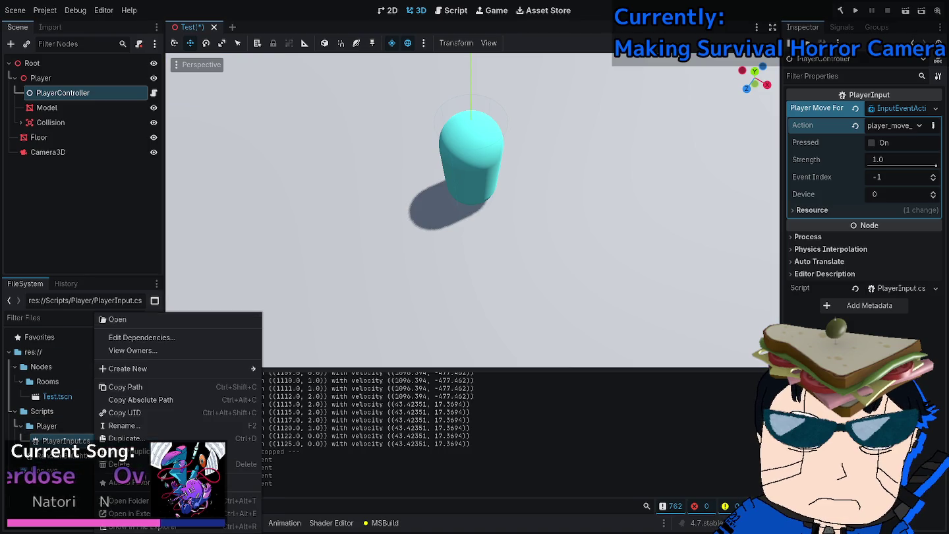
key(Escape)
click(902, 108)
click(935, 108)
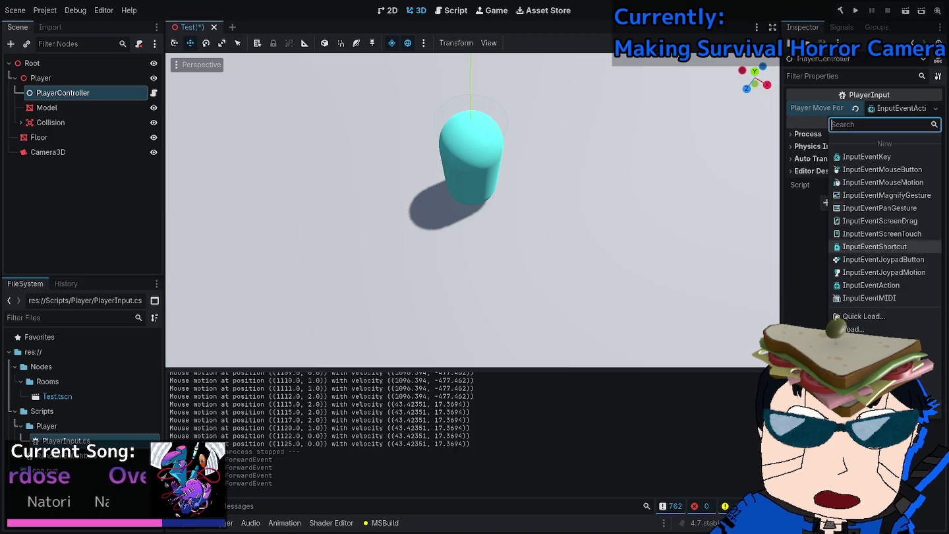
click(883, 406)
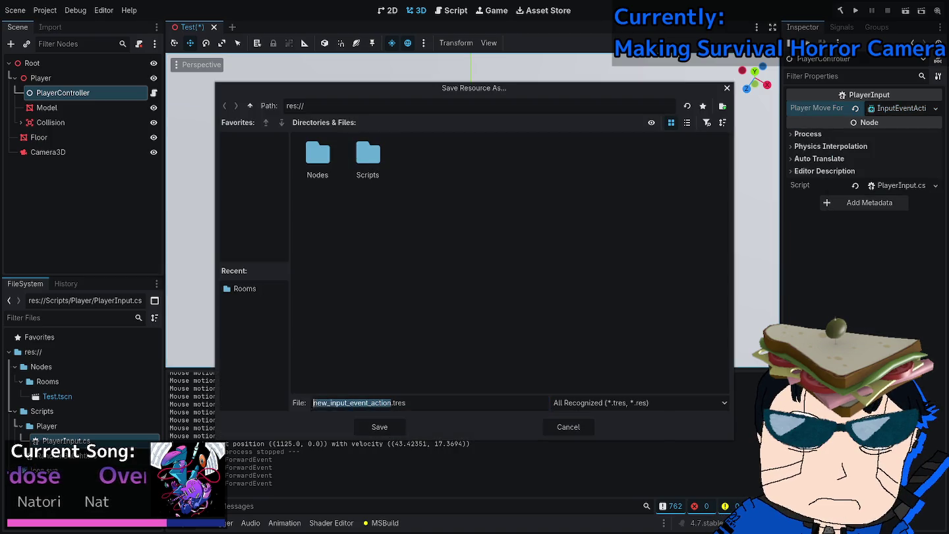
text(wdawdwda)
key(Return)
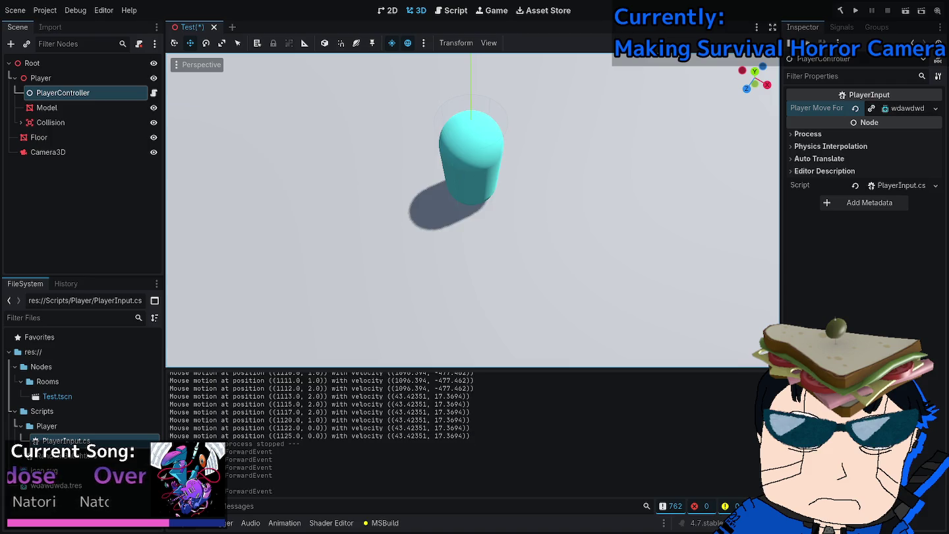
key(ctrl+s)
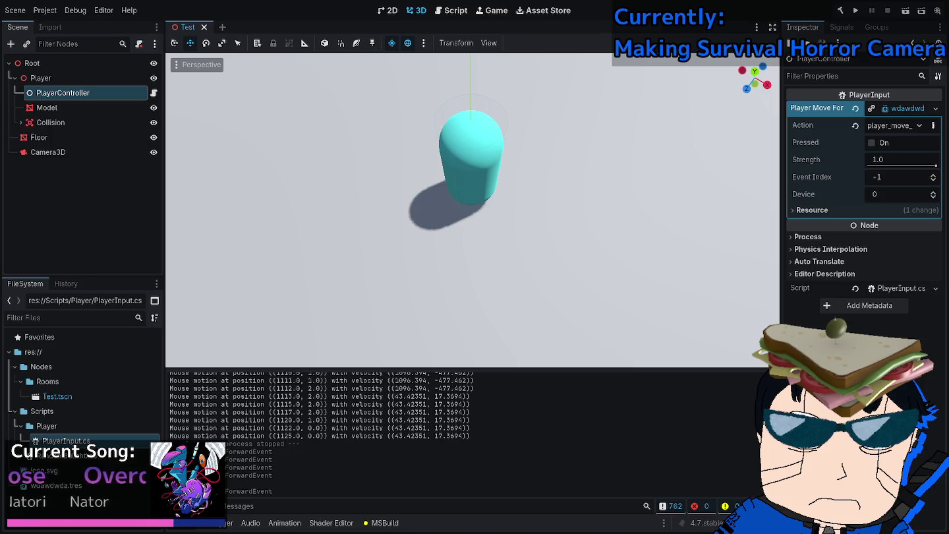
Tick Pressed on the forward action event and test-run the game.
click(872, 142)
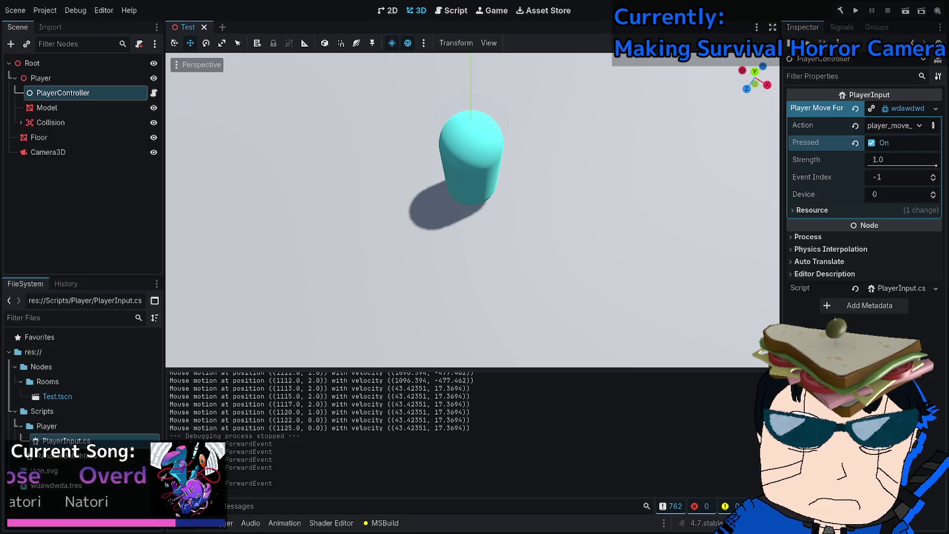
key(F5)
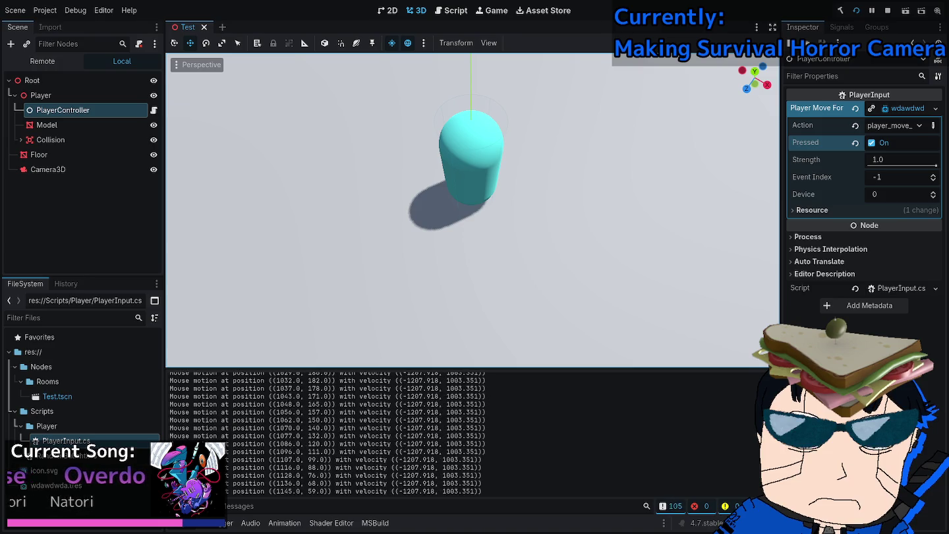
key(F8)
Set Event Index to 1 and test the W/A/S/D keys in the running game.
double_click(934, 174)
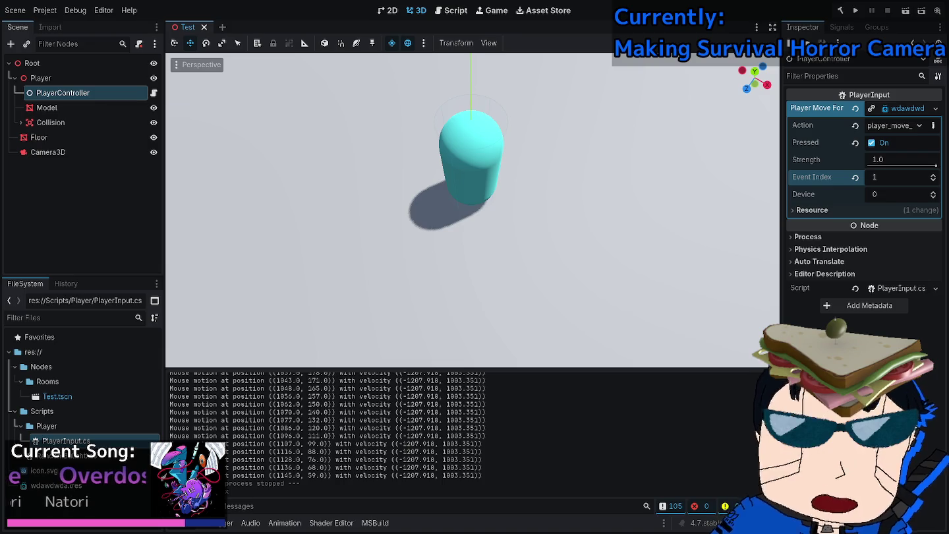
key(F5)
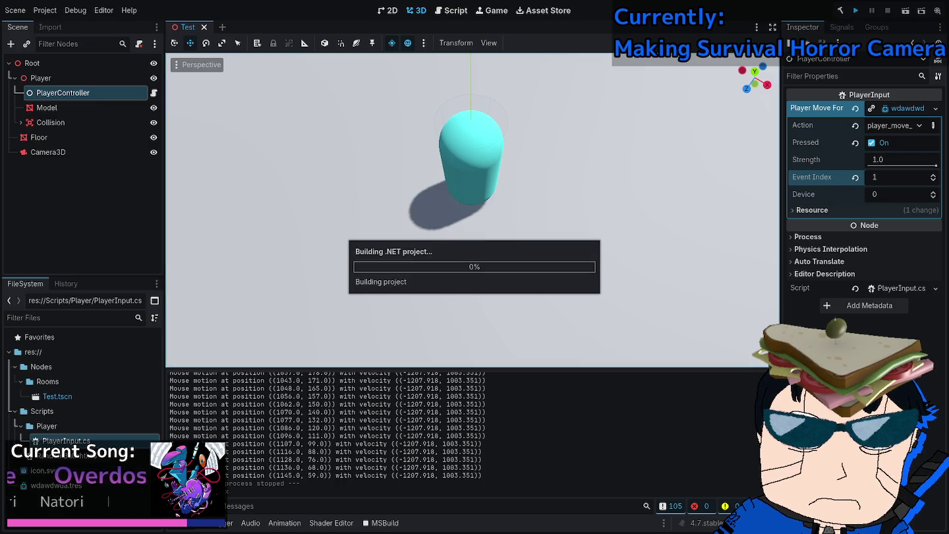
key(w)
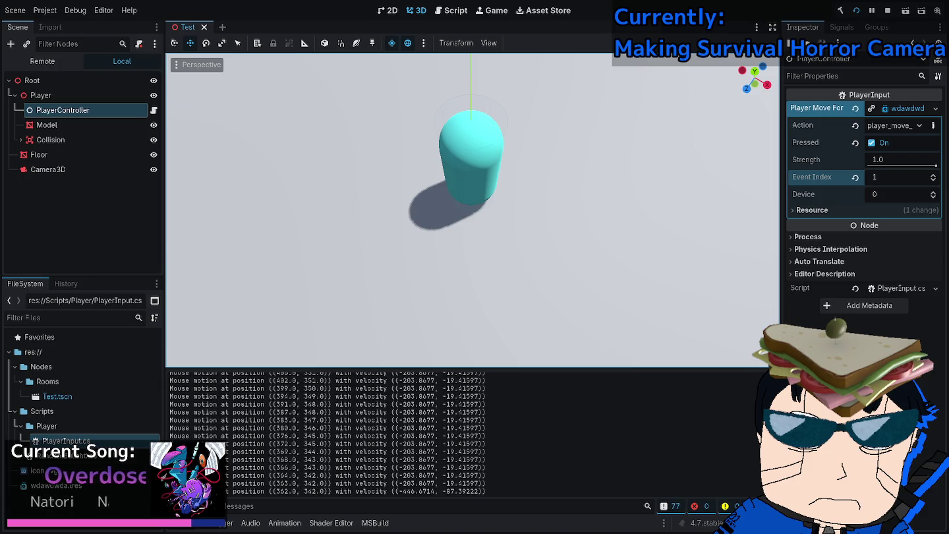
key(w)
key(d)
key(a)
key(w)
key(s)
key(d)
key(a)
key(s)
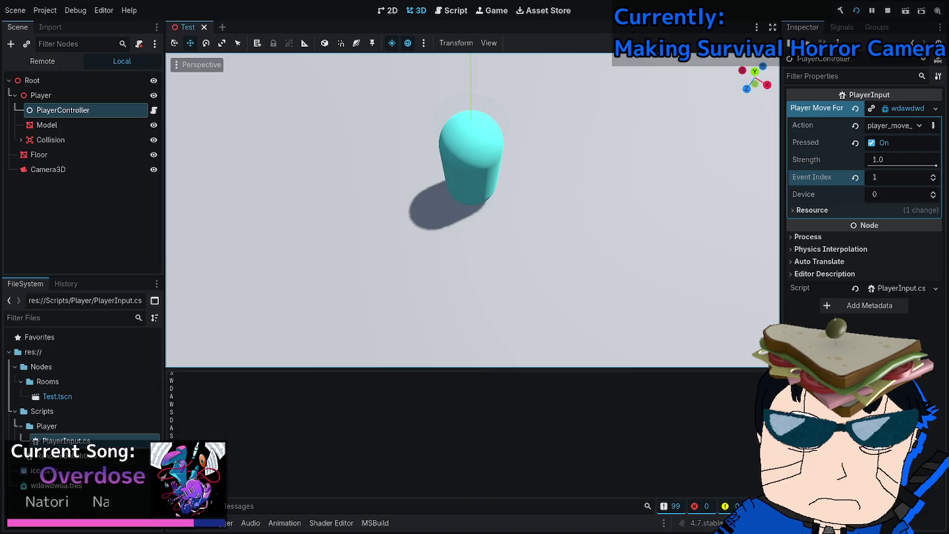
key(w)
key(a)
key(d)
key(a)
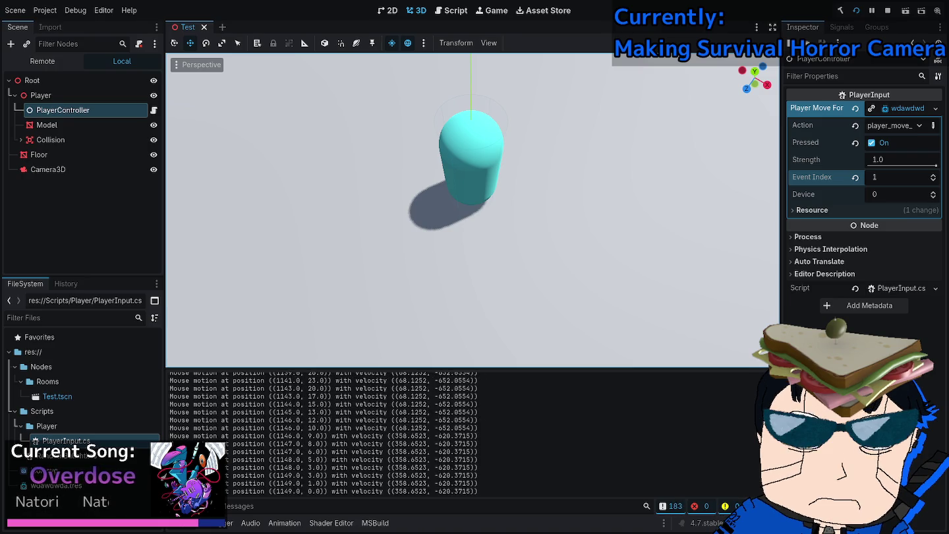
key(F8)
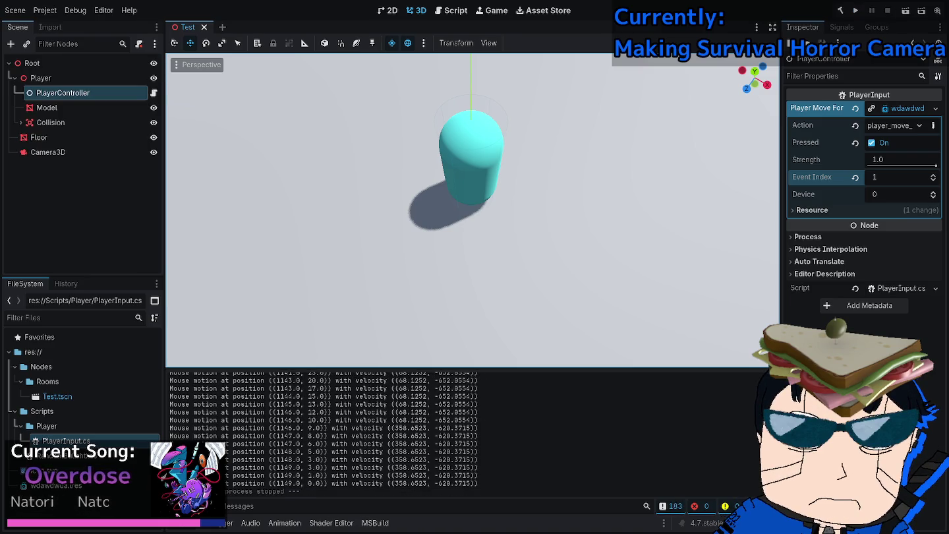
Set Device to 1 and retest the A/S/D/W keys in the game.
click(900, 194)
text(1)
key(Return)
key(F5)
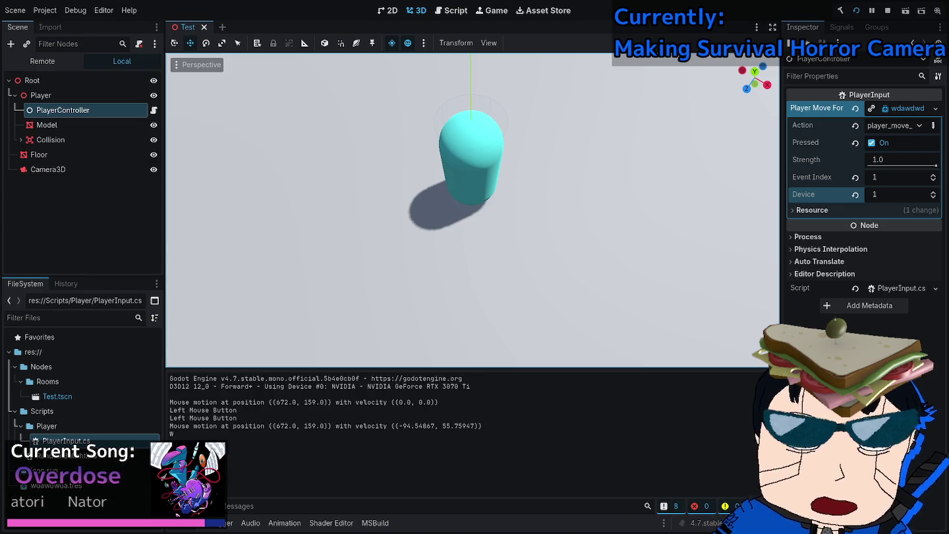
key(a)
key(s)
key(d)
key(s)
key(w)
key(d)
key(a)
key(w)
key(a)
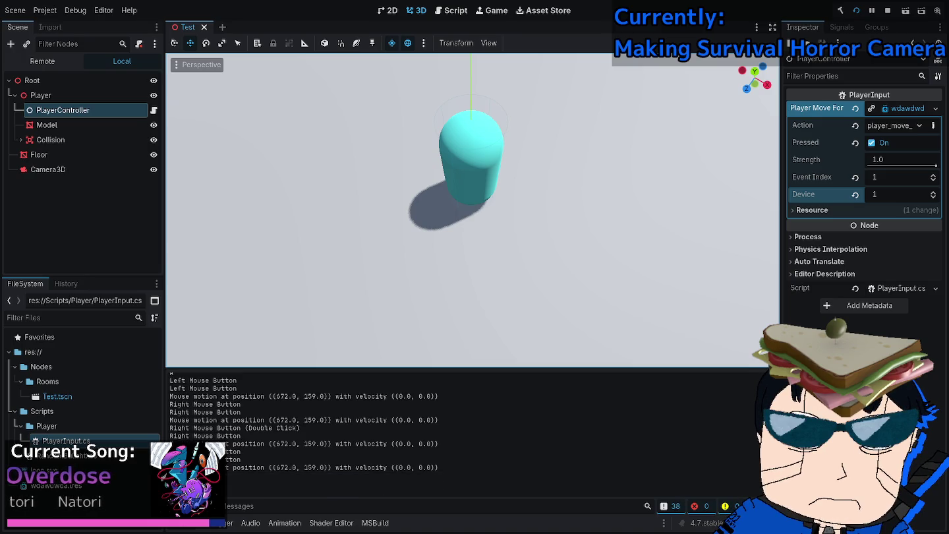
key(F8)
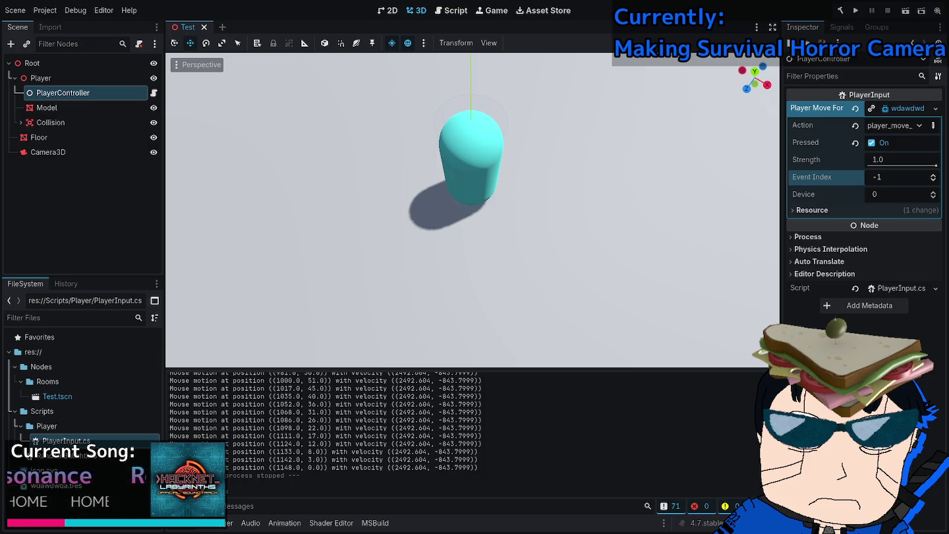
Untick Pressed on the forward InputEventAction, then return to the PlayerInput script.
click(871, 143)
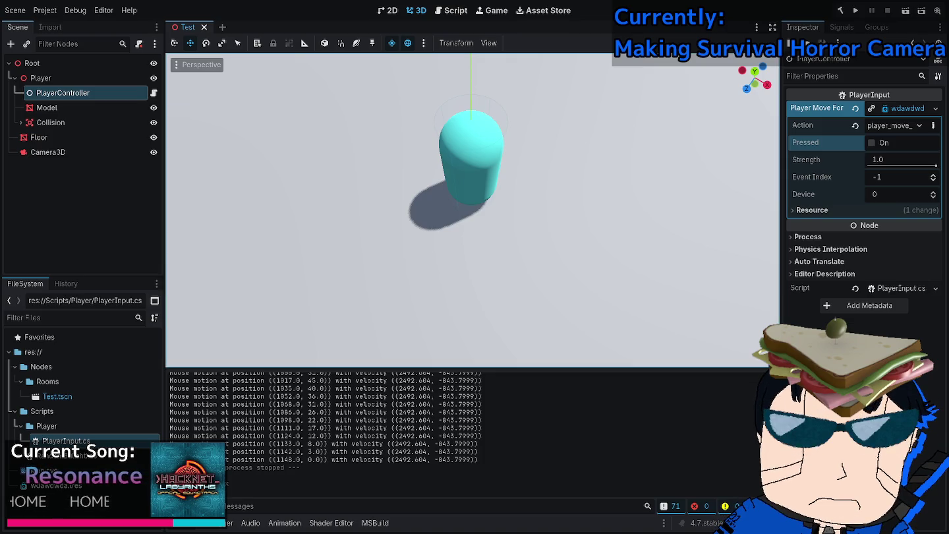
key(alt+Tab)
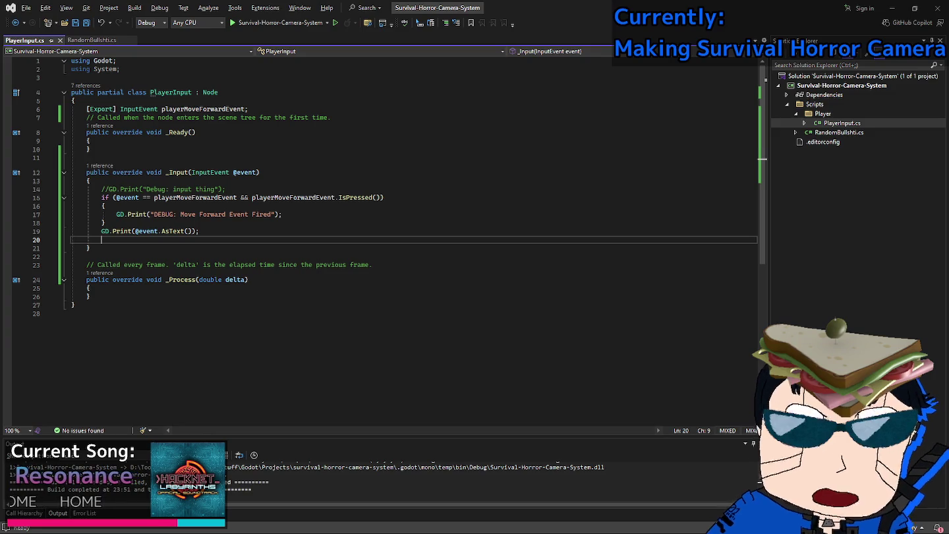
Replace line 15's old comparison with an empty .isAction() call.
drag(154, 197, 378, 197)
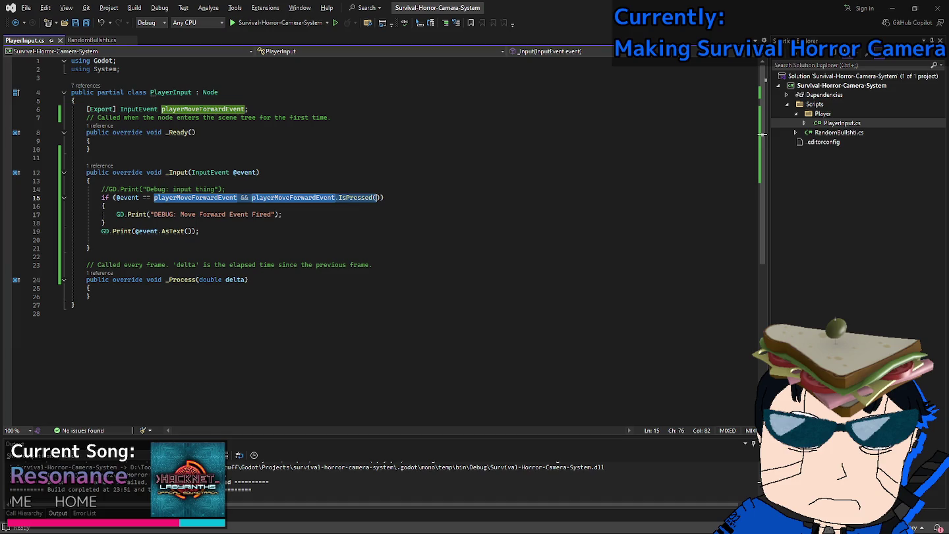
key(Right)
key(BackSpace)
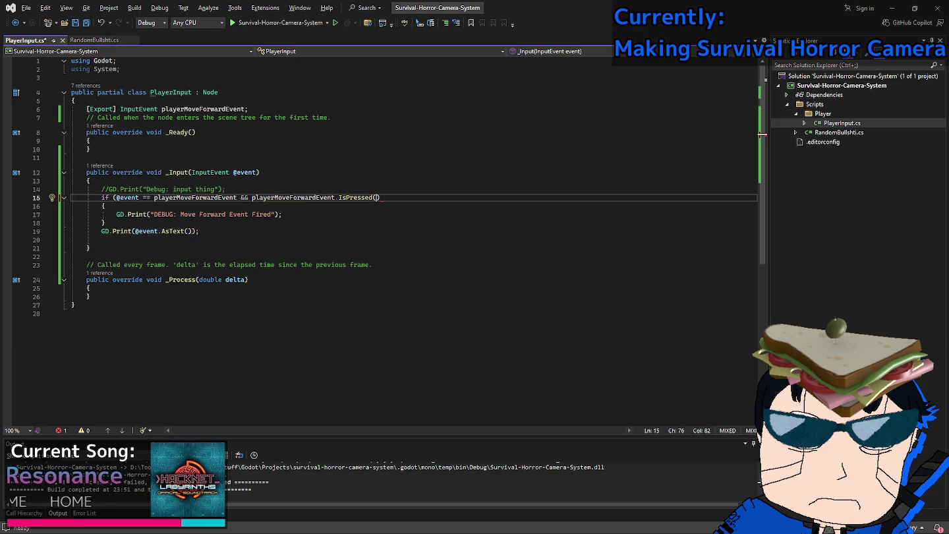
key(ctrl+z)
key(ctrl+z)
key(ctrl+shift+Right)
key(Delete)
key(BackSpace)
text(.isAction())
key(Left)
Pass playerMoveForwardEvent.AsText() into IsAction and save PlayerInput.cs.
text(playerMoveForwardEvent.)
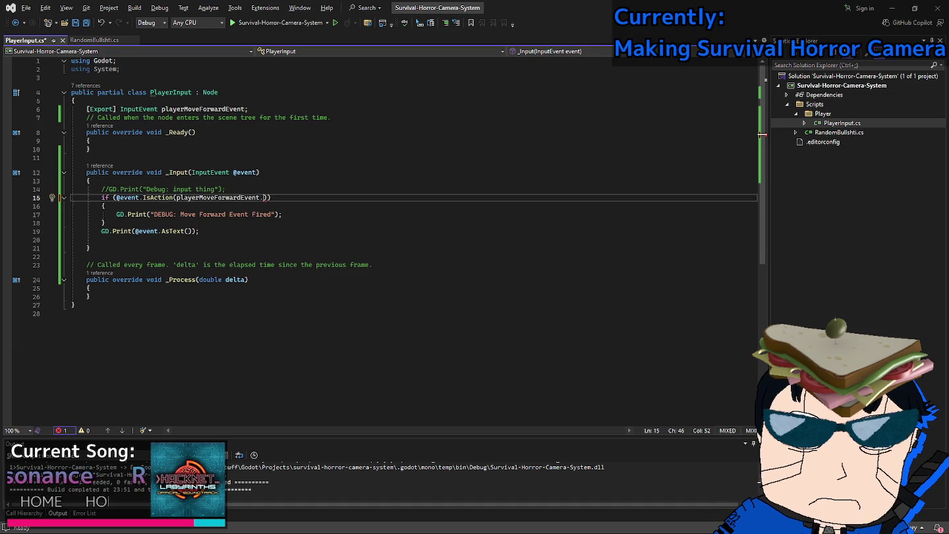
text(AsText)
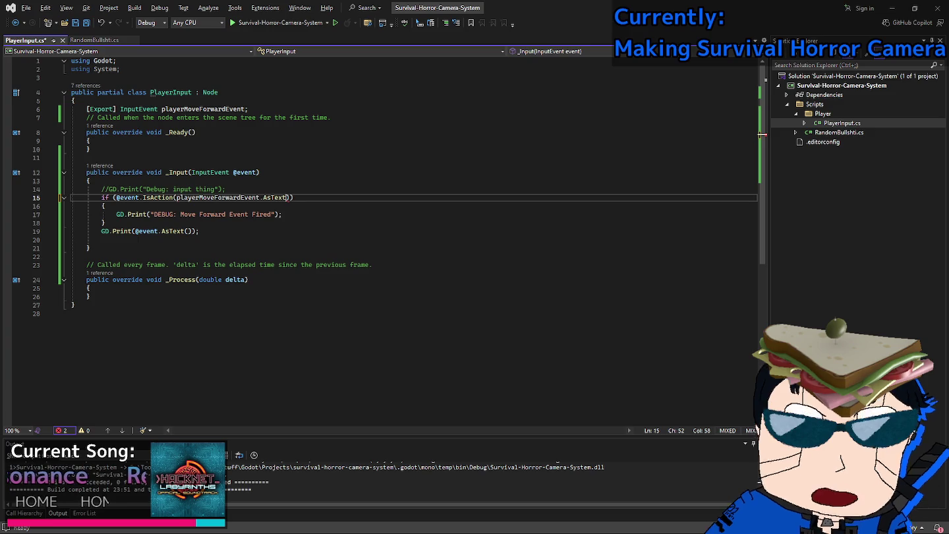
text(,)
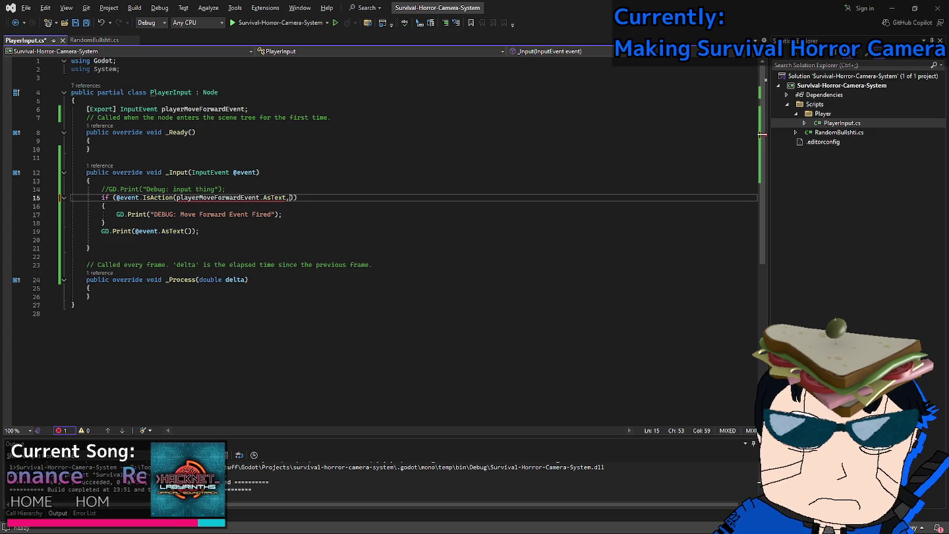
key(BackSpace)
key(BackSpace)
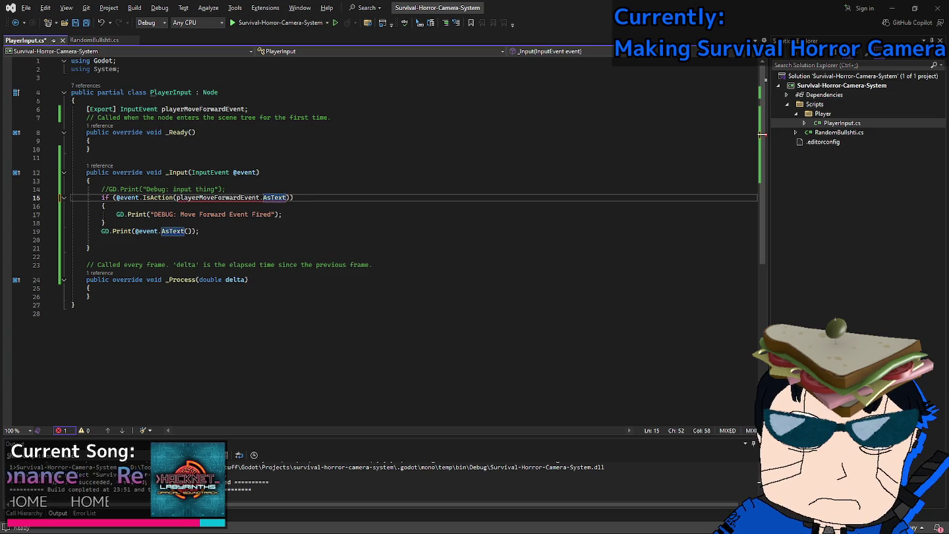
key(Left)
key(Left)
text(())
key(End)
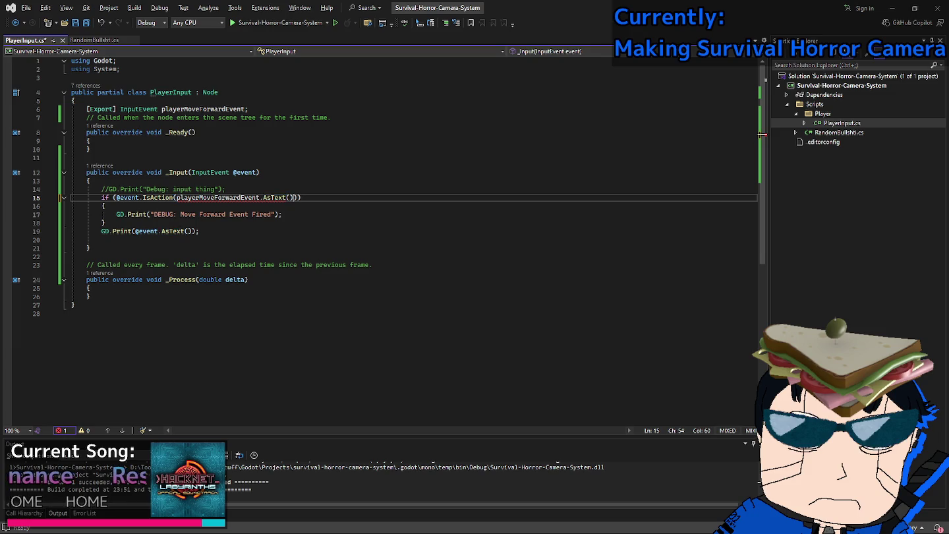
key(ctrl+s)
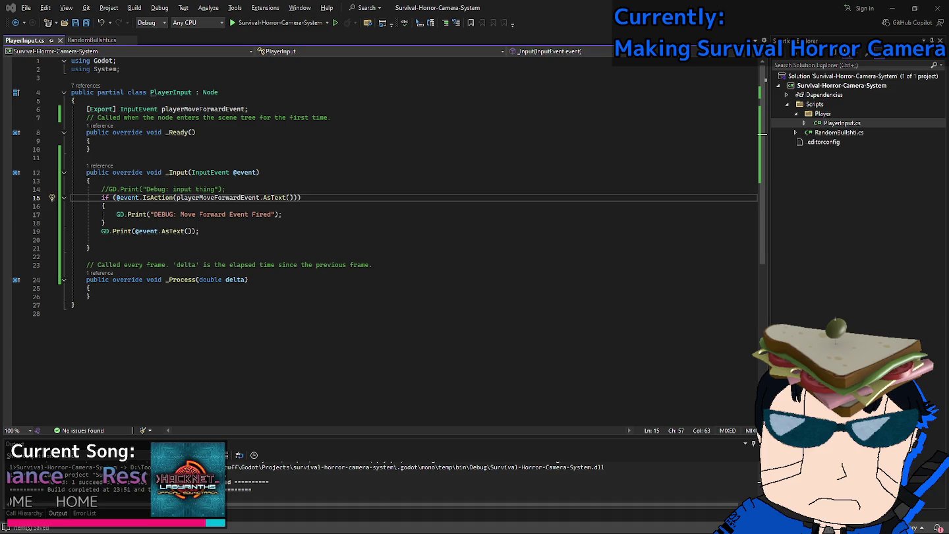
key(alt+Tab)
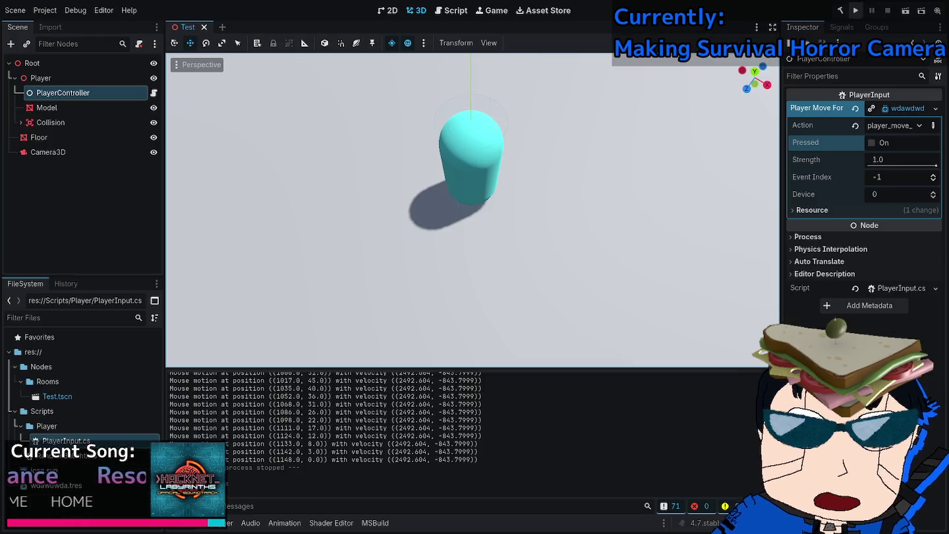
Test-run the game, dismiss the scene-loading alert, stop it, and return to Visual Studio.
key(F5)
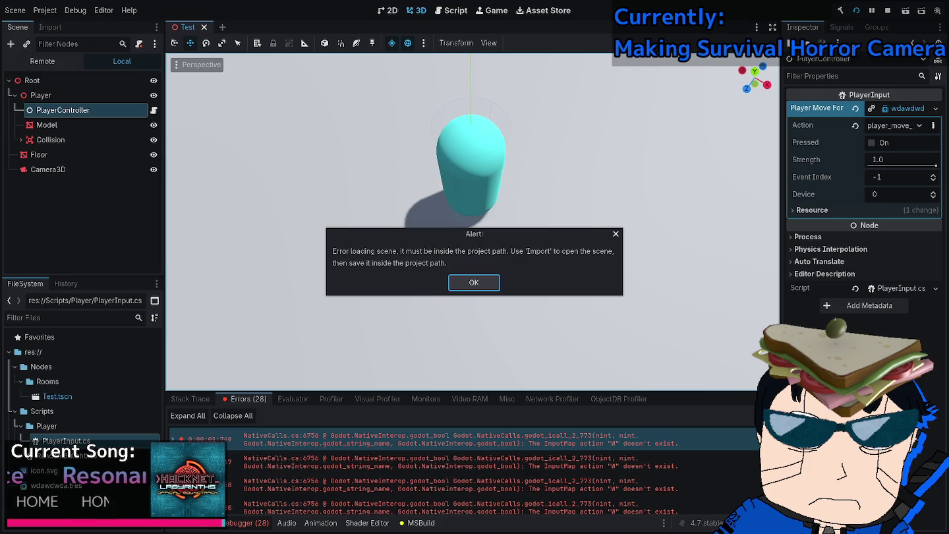
key(Return)
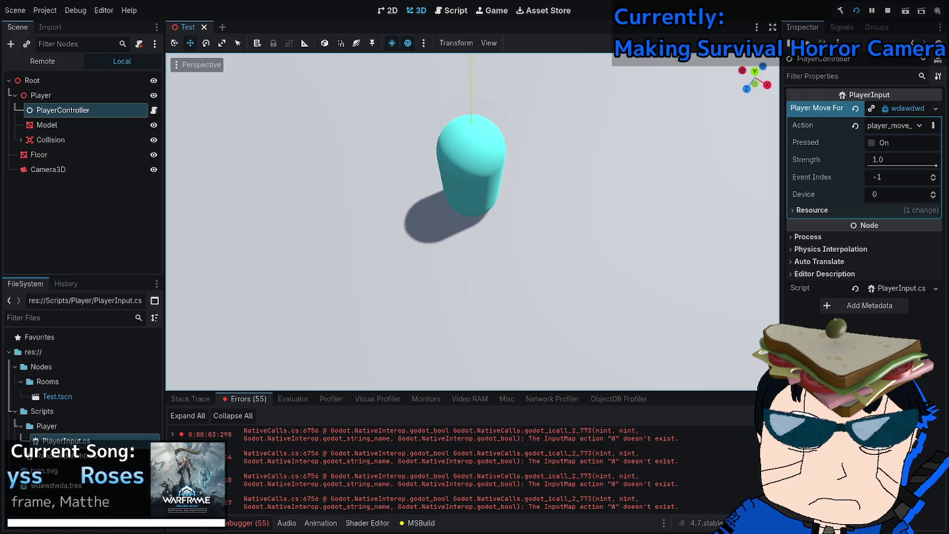
key(F8)
key(alt+Tab)
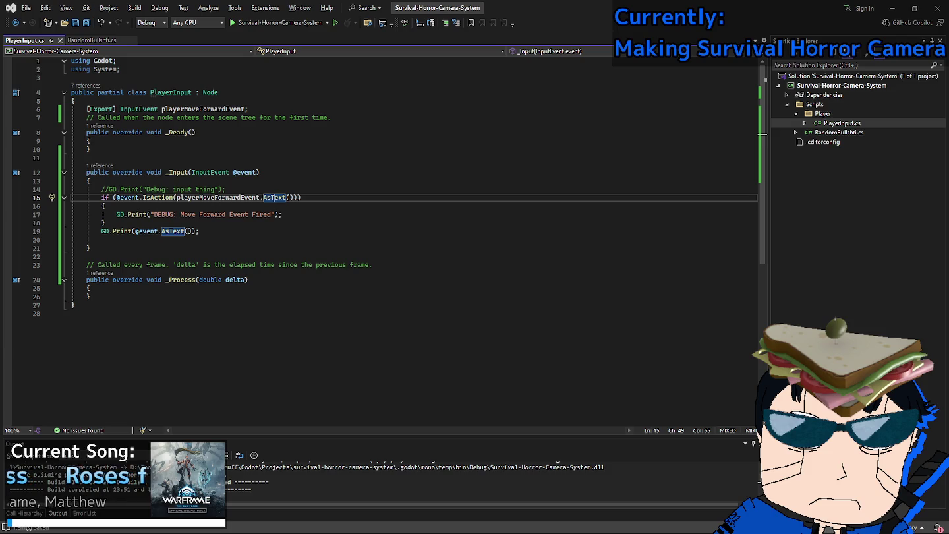
Delete AsText() from playerMoveForwardEvent on line 15, discarding a trial '.nam'.
key(ctrl+BackSpace)
key(Delete)
key(Delete)
key(Delete)
key(BackSpace)
key(Delete)
text(.nam)
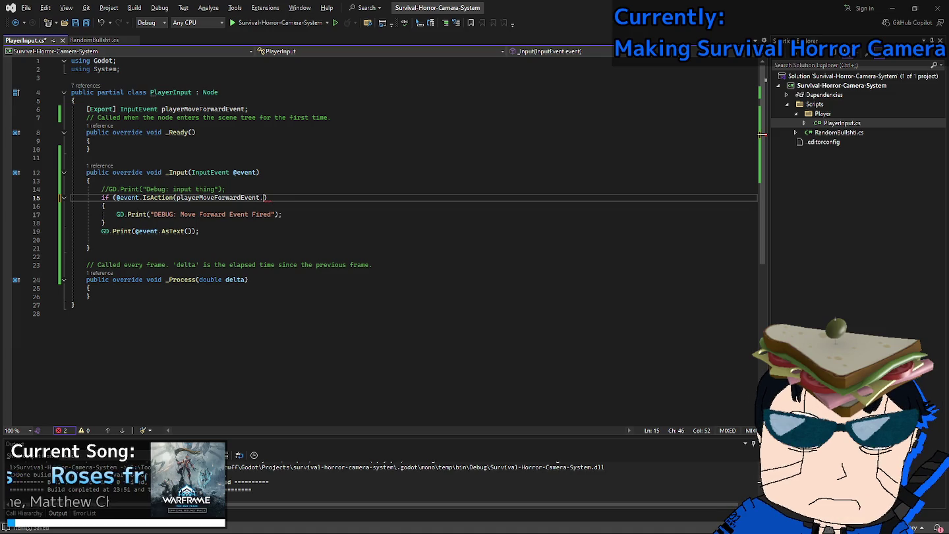
key(ctrl+BackSpace)
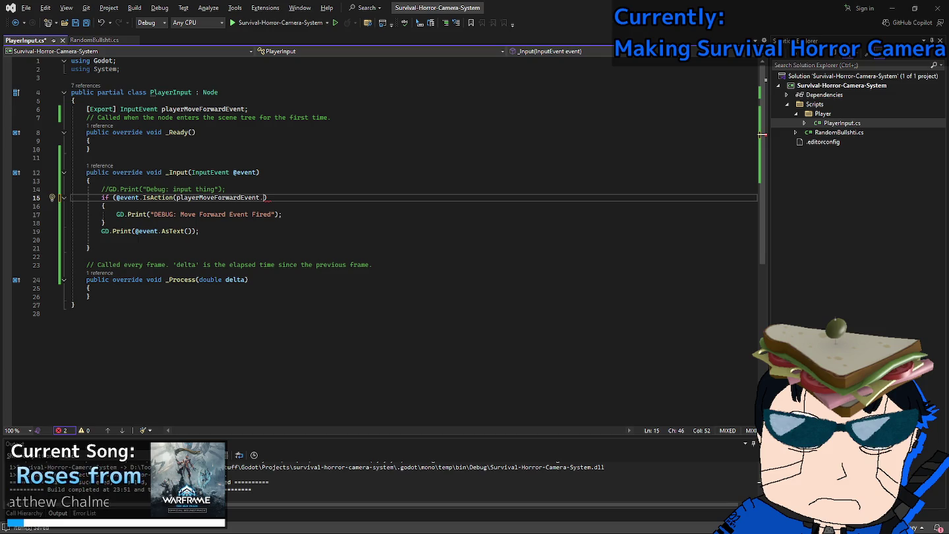
key(alt+Tab)
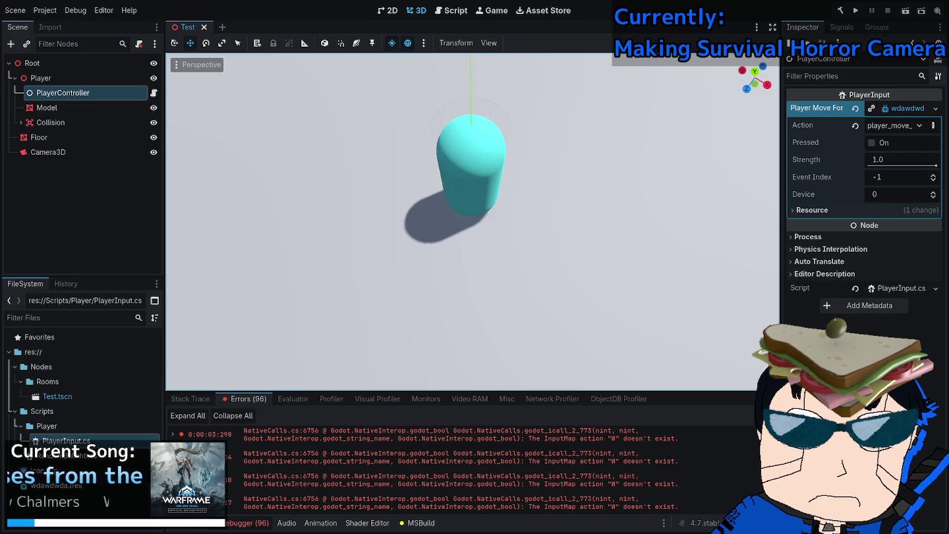
key(alt+Tab)
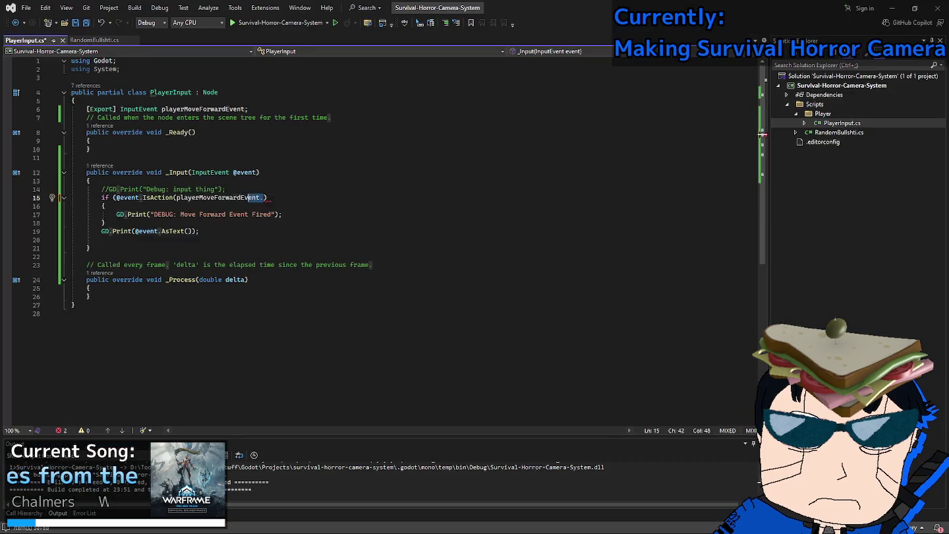
key(BackSpace)
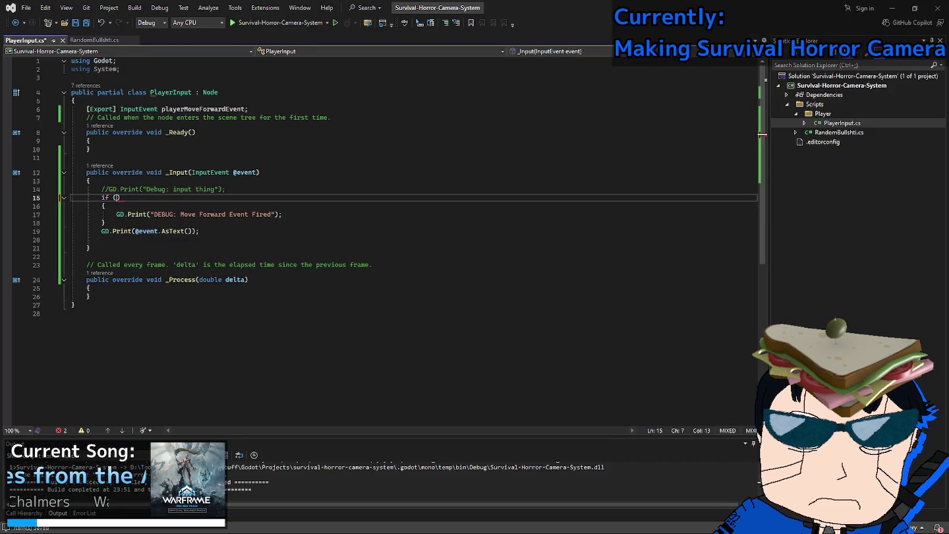
text(playerMoveForwardEvent.)
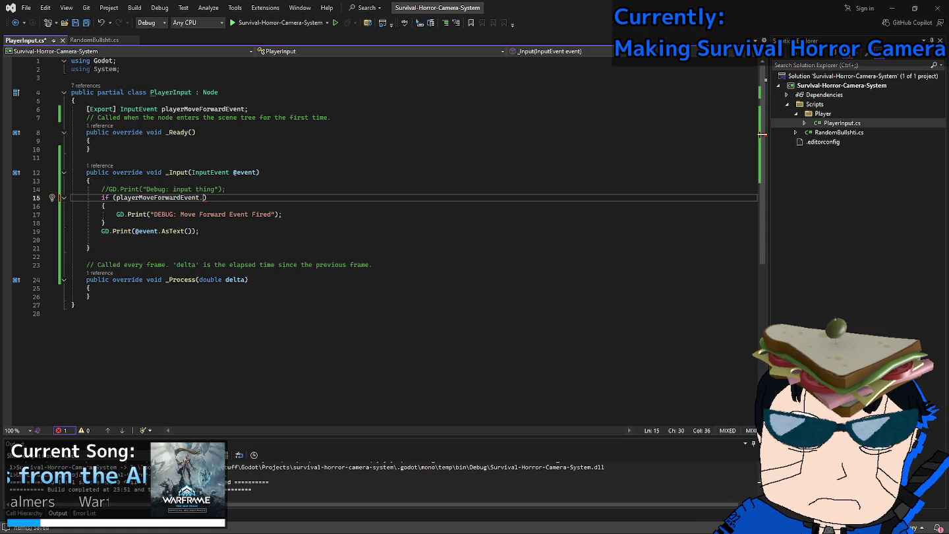
text(Match())
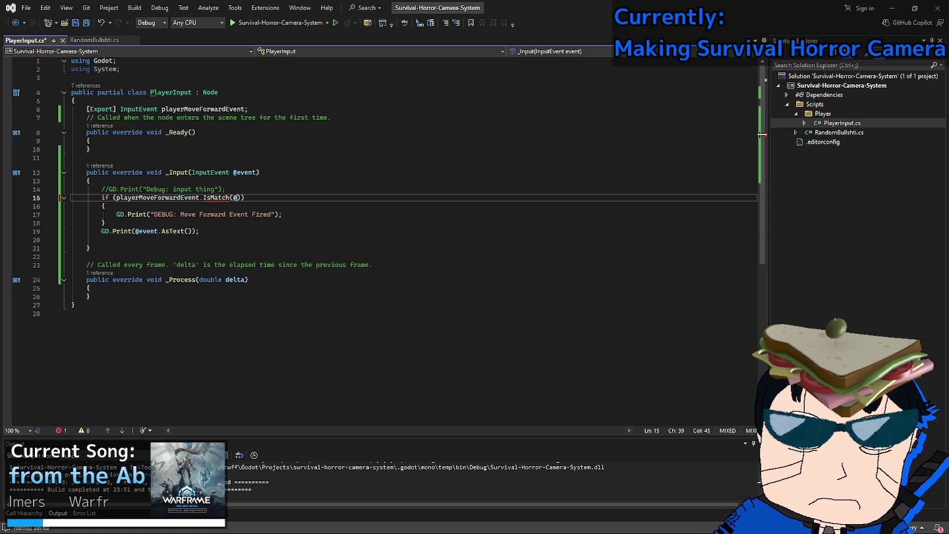
text(event)))
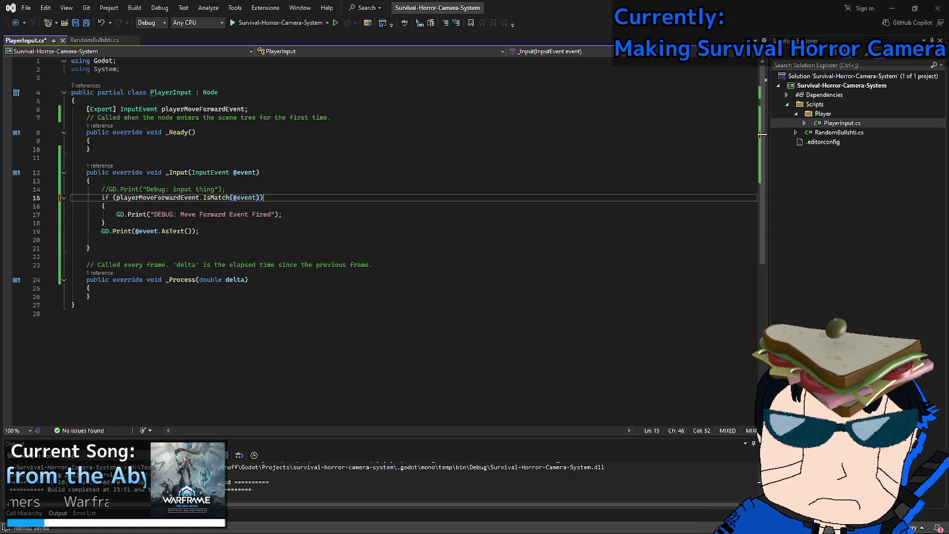
key(alt+Tab)
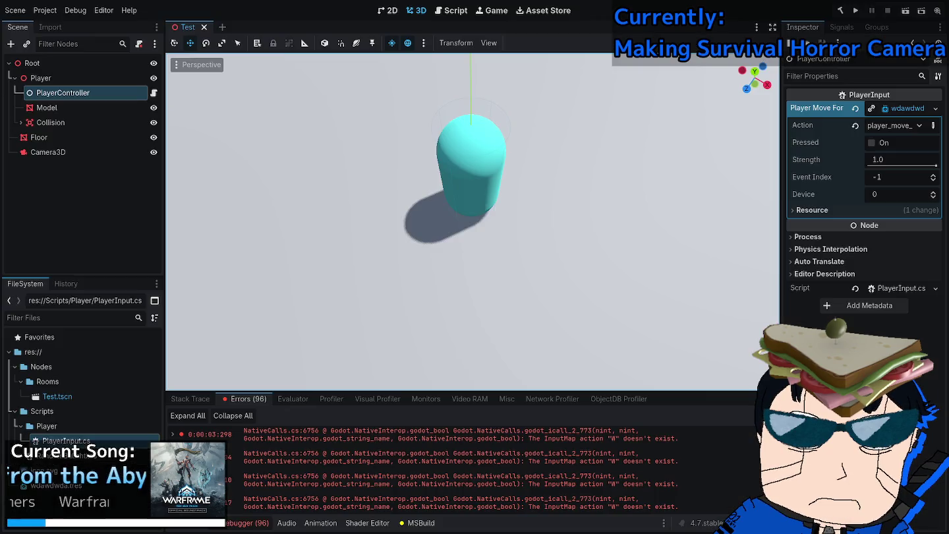
Run the game and press W to check that the forward event fires.
key(F5)
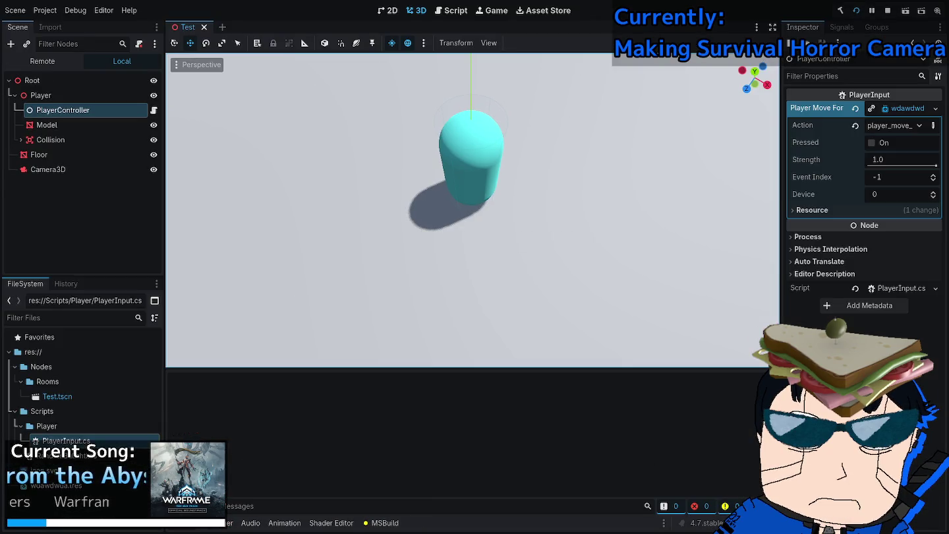
key(w)
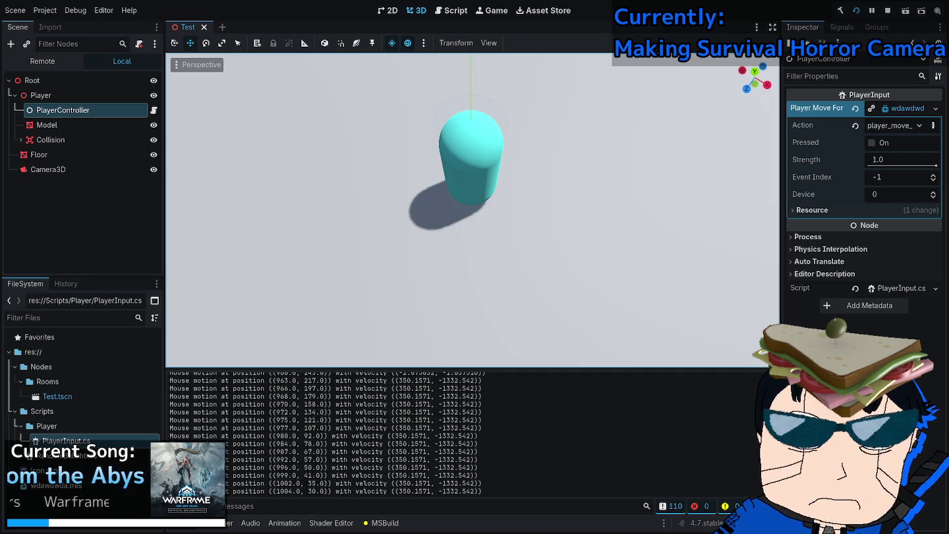
key(alt+Tab)
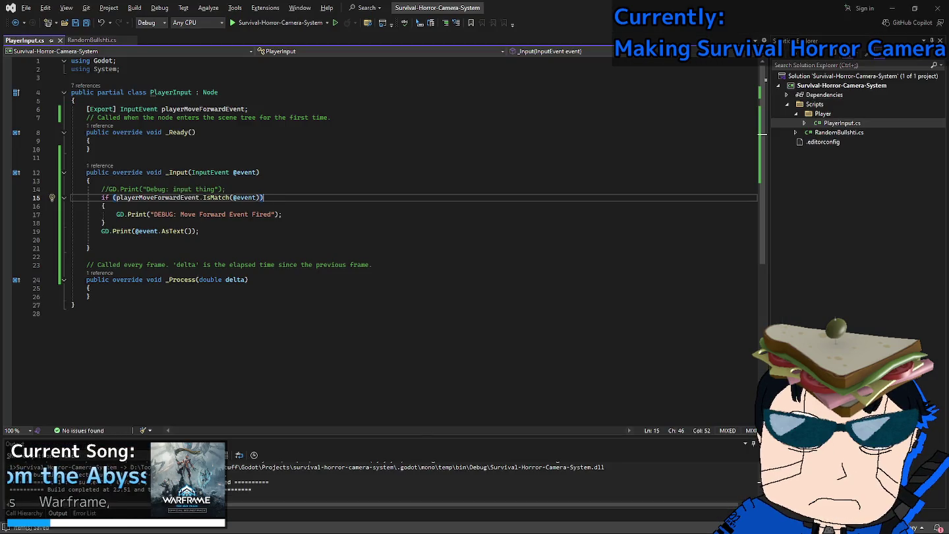
click(101, 231)
text(//)
key(ctrl+s)
key(alt+Tab)
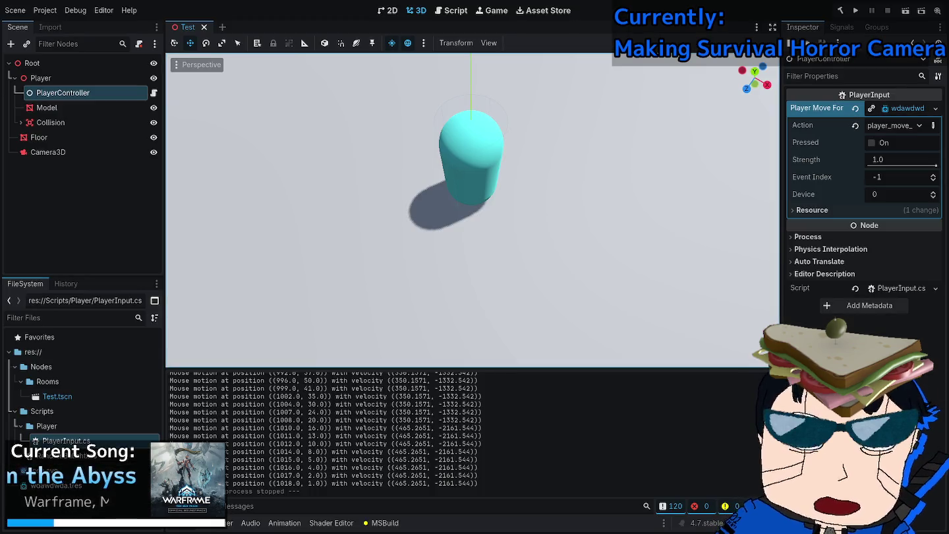
Open Project Settings on the Input Map in Godot.
click(104, 10)
mouse_move(45, 9)
click(66, 24)
Open the configuration of player_move_forward's W (Physical) event.
click(264, 169)
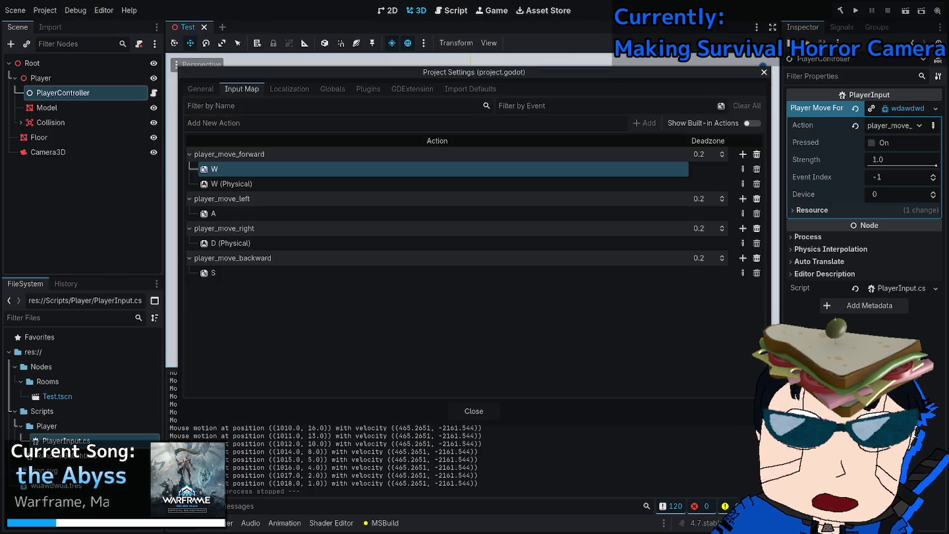
click(263, 184)
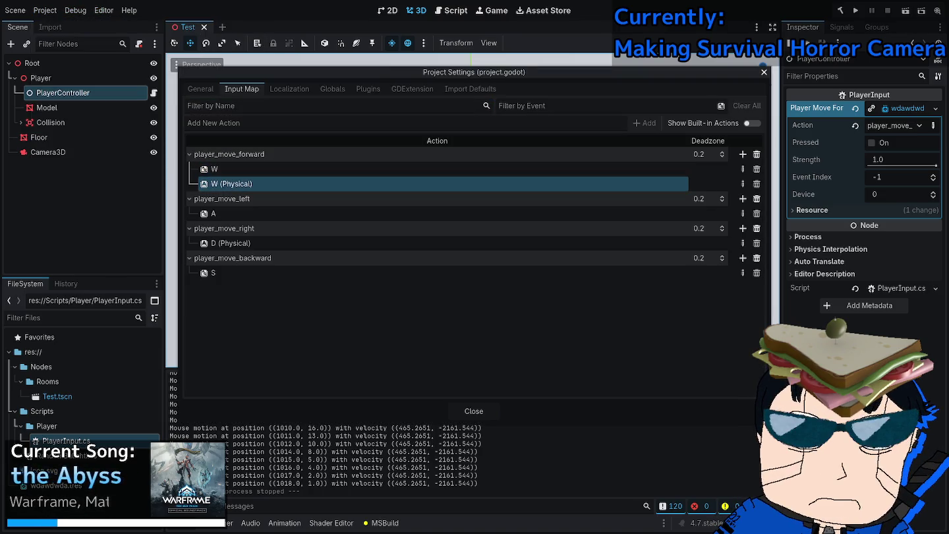
click(264, 169)
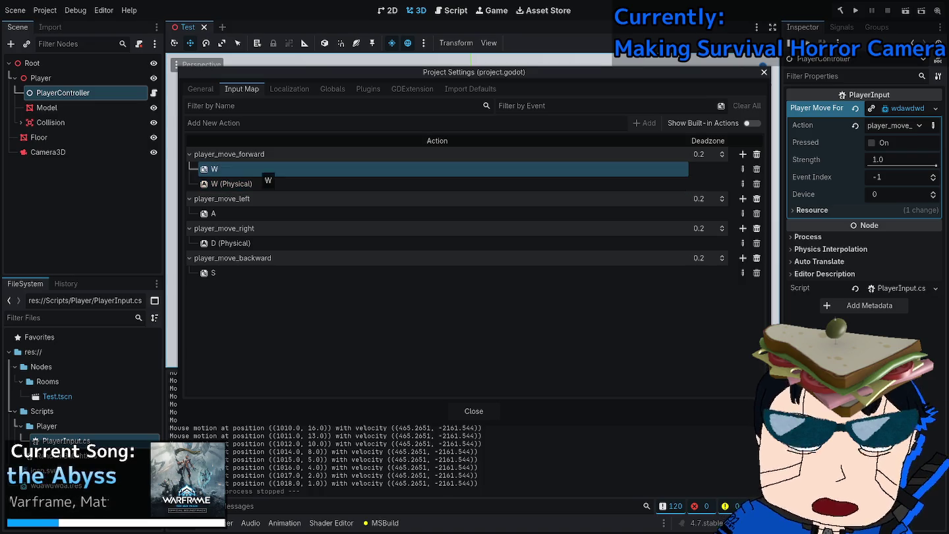
double_click(263, 184)
click(547, 353)
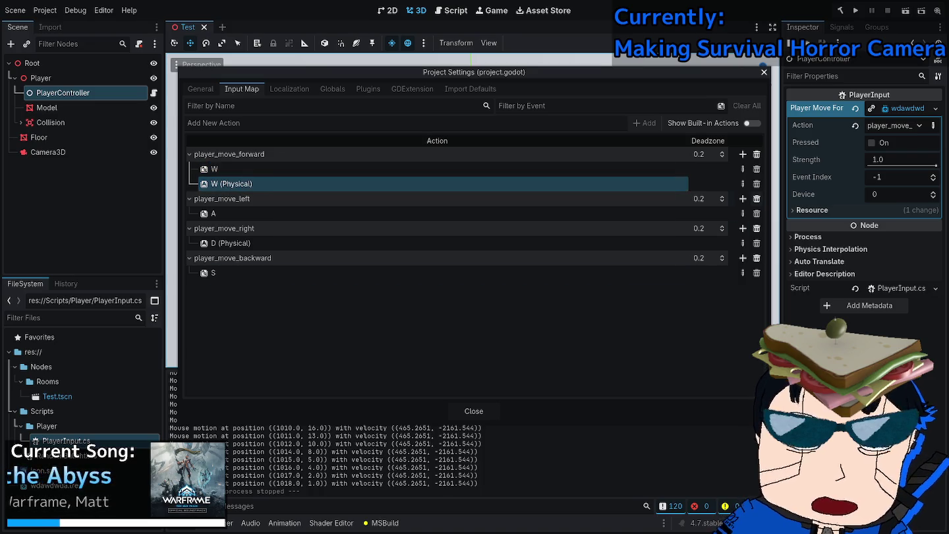
click(708, 184)
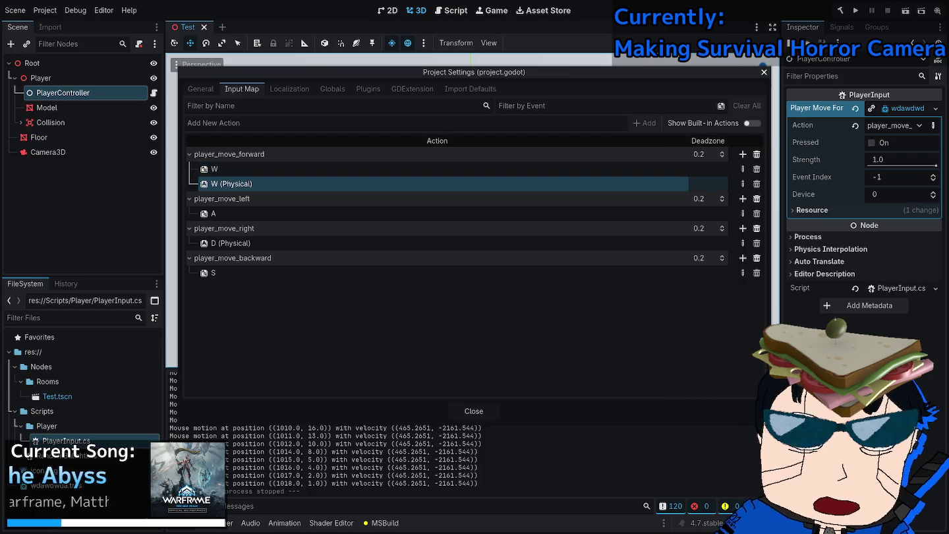
key(Return)
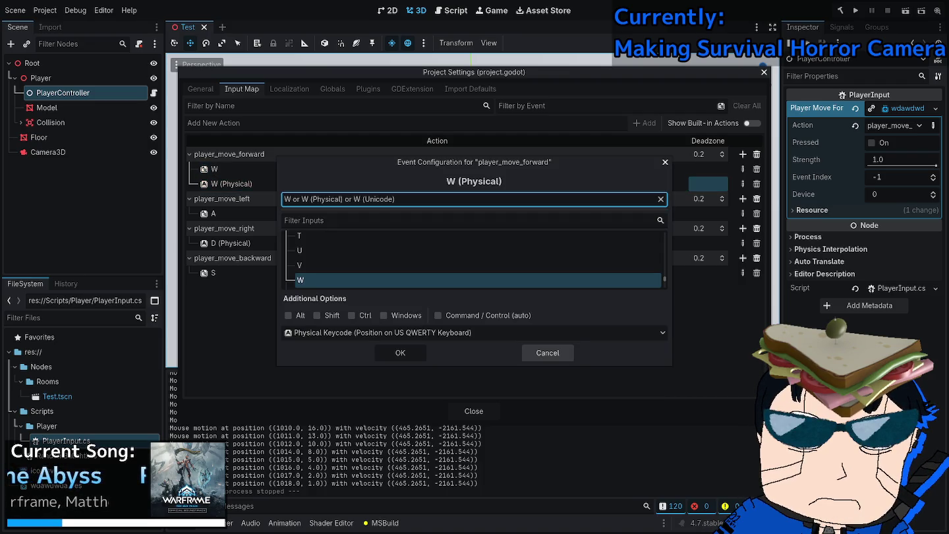
Add Shift and Ctrl modifiers to W (Physical), close settings, and run the game.
click(660, 198)
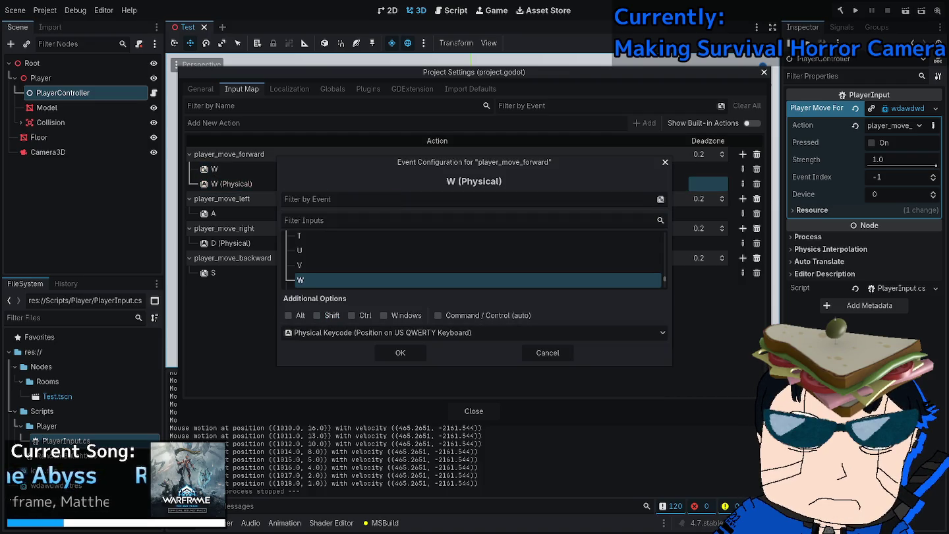
click(317, 315)
click(351, 315)
click(400, 353)
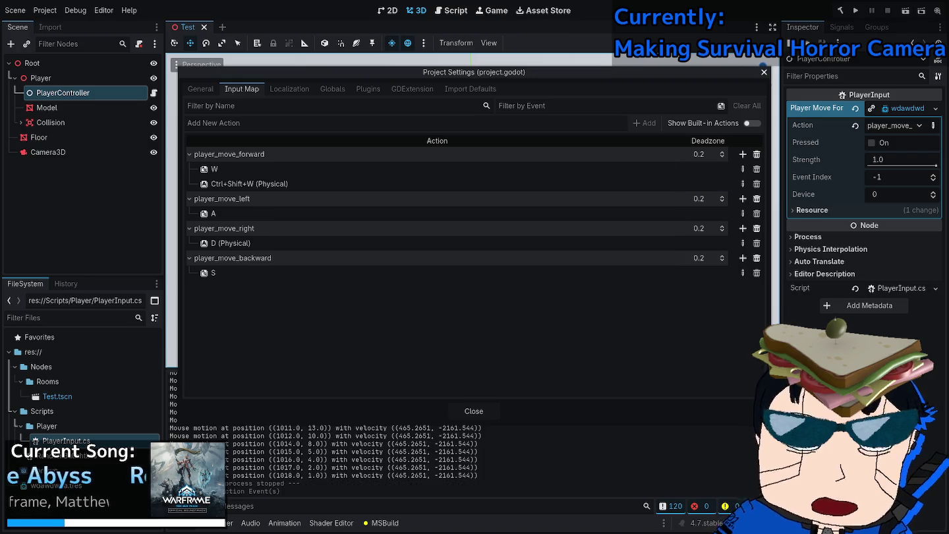
key(Escape)
key(F5)
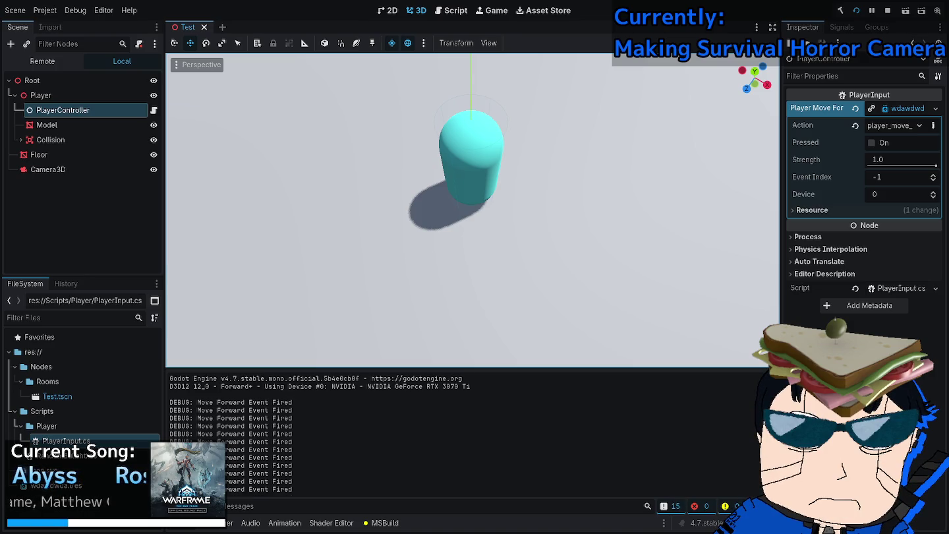
Stop the running game and reopen the Input Map in Project Settings.
key(F8)
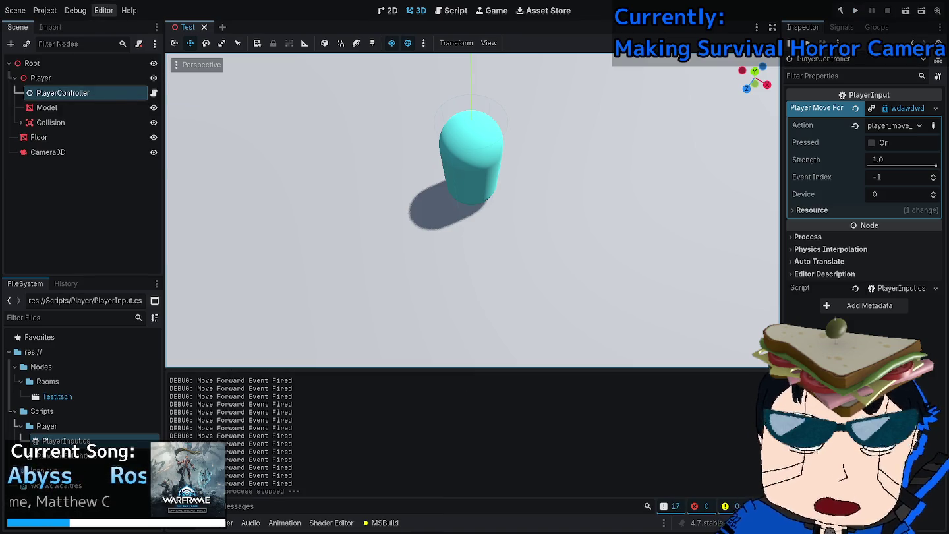
click(103, 9)
mouse_move(45, 9)
click(66, 23)
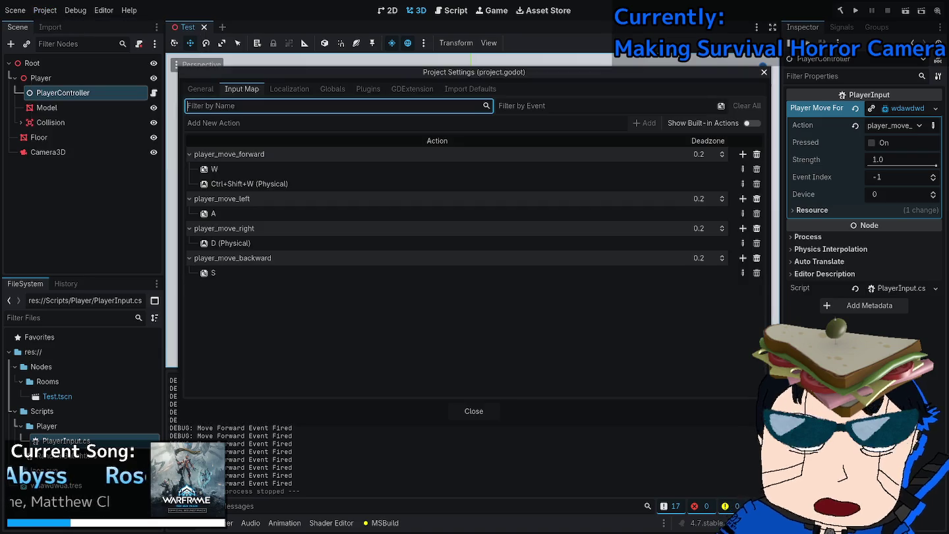
Rebind player_move_forward's events to W (Physical) and Ctrl+Shift+W.
double_click(240, 183)
click(317, 315)
click(352, 315)
click(400, 353)
double_click(214, 168)
key(ctrl+shift+w)
click(401, 352)
Close Project Settings and run the project to test the forward input.
click(474, 411)
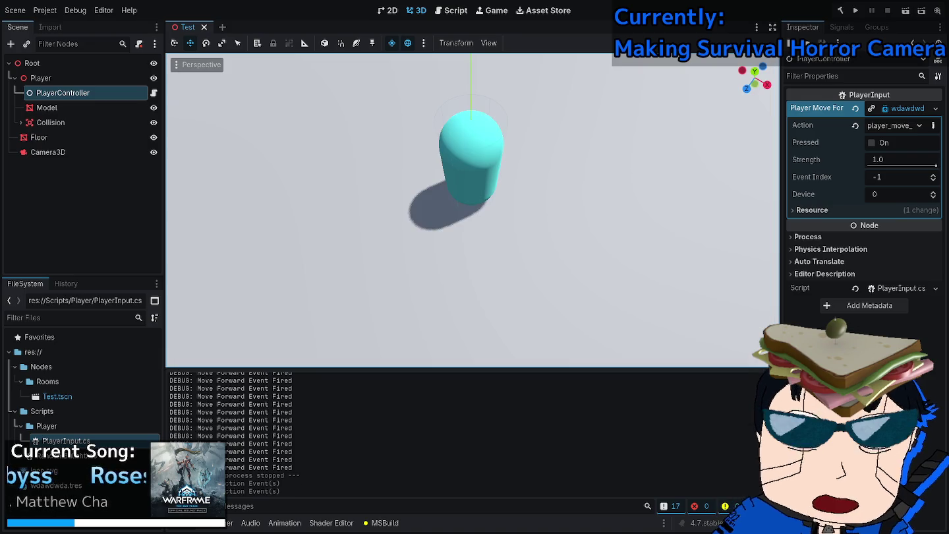
key(F5)
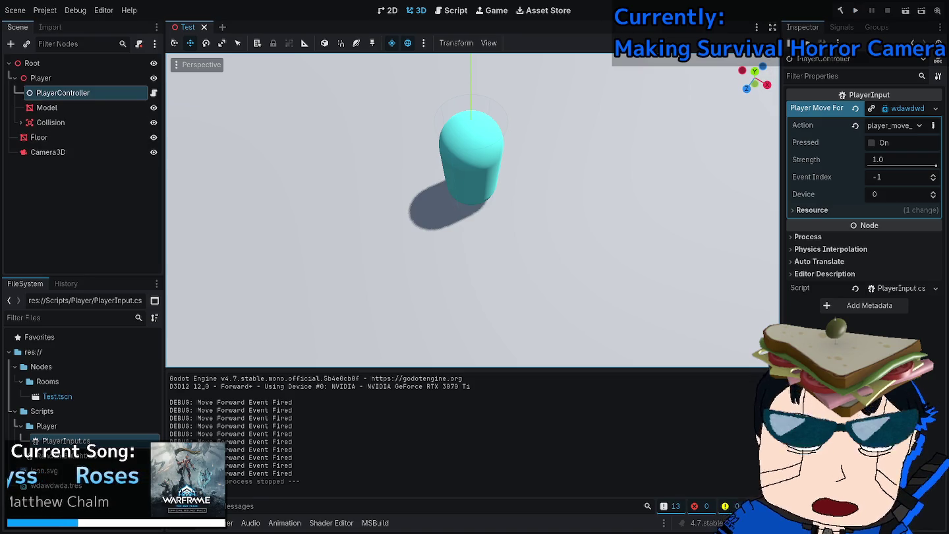
click(45, 10)
Change the forward action's Ctrl+Shift+W event back to plain W.
click(66, 24)
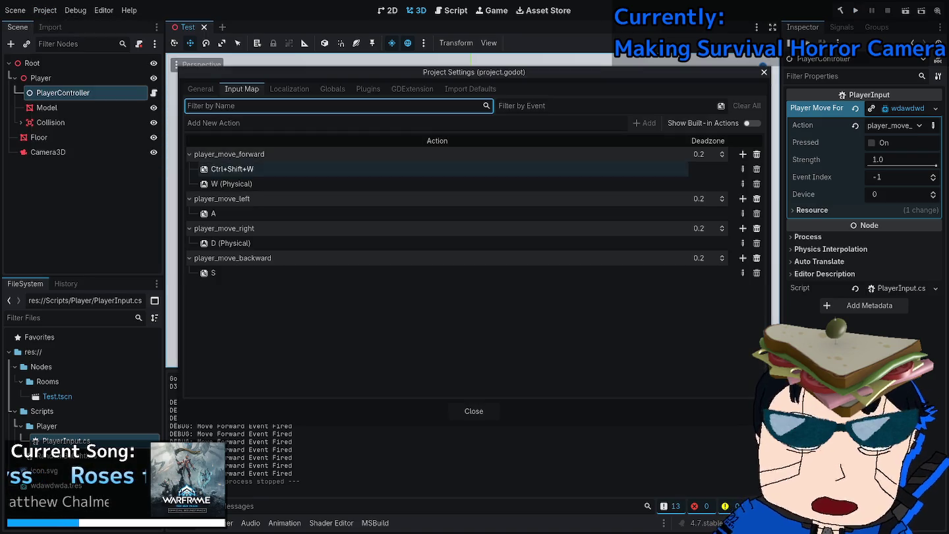
click(232, 169)
double_click(232, 168)
click(317, 315)
click(352, 315)
click(400, 353)
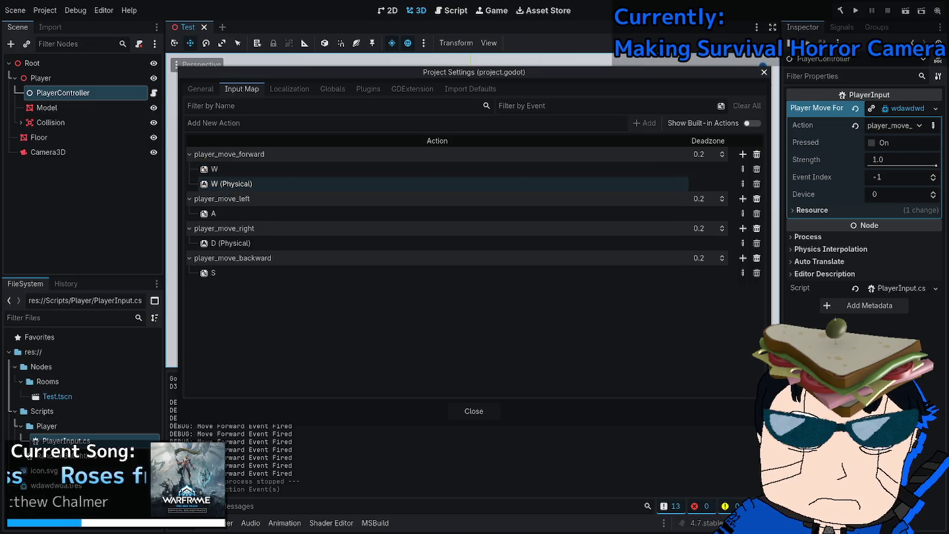
Add an A (Physical) event to the left move action.
click(217, 214)
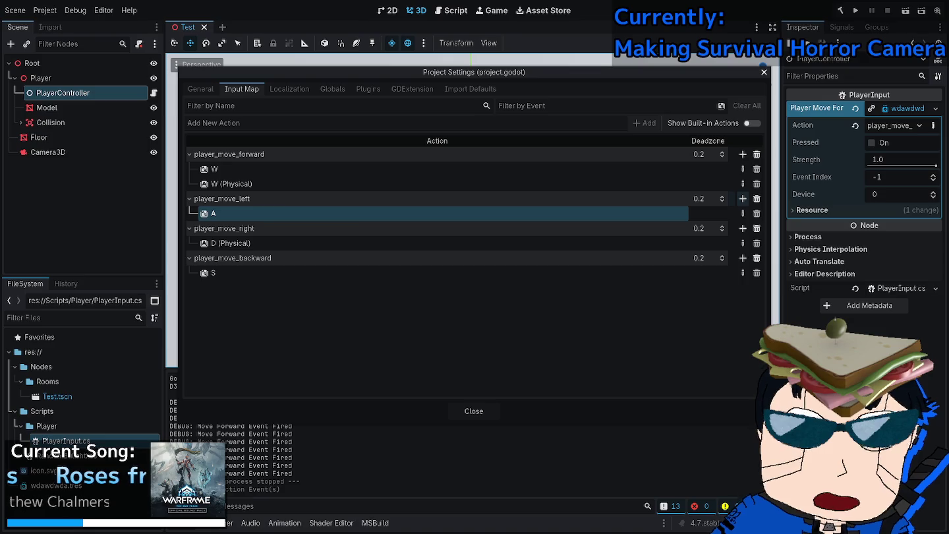
double_click(217, 213)
click(471, 198)
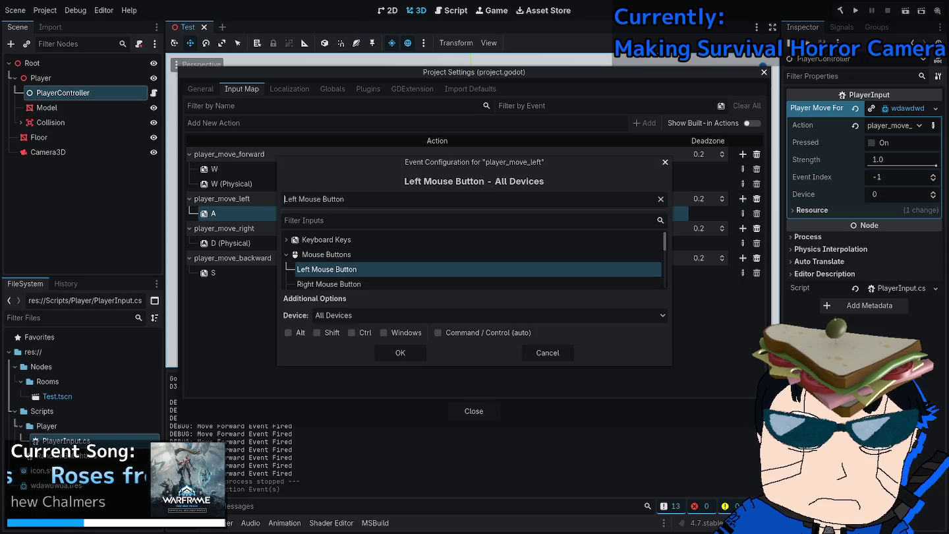
click(488, 315)
click(488, 315)
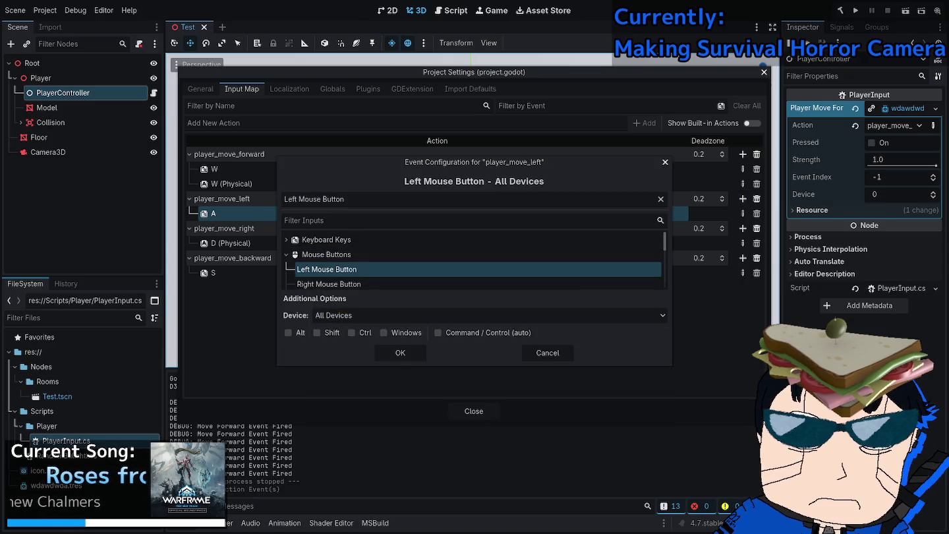
key(a)
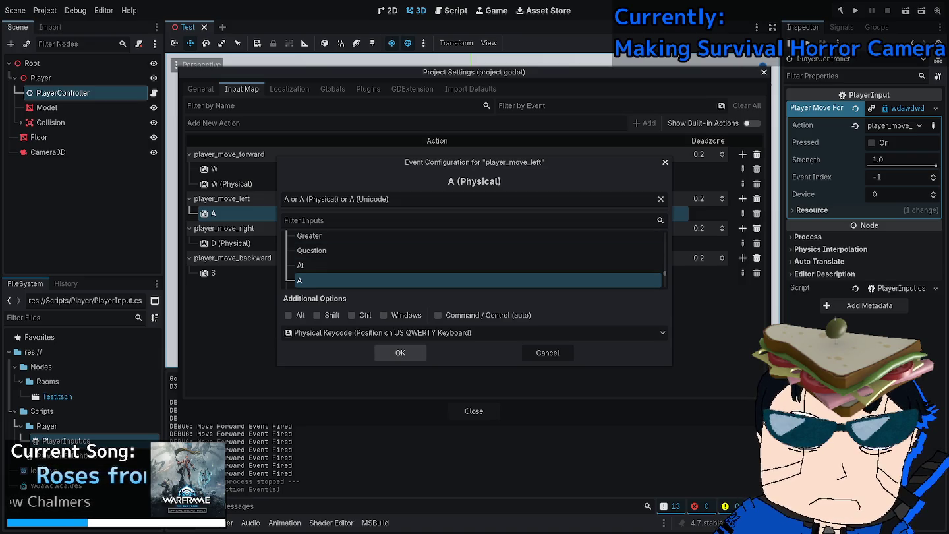
click(400, 353)
Try adding another W event to the forward action, then cancel the duplicate.
click(230, 183)
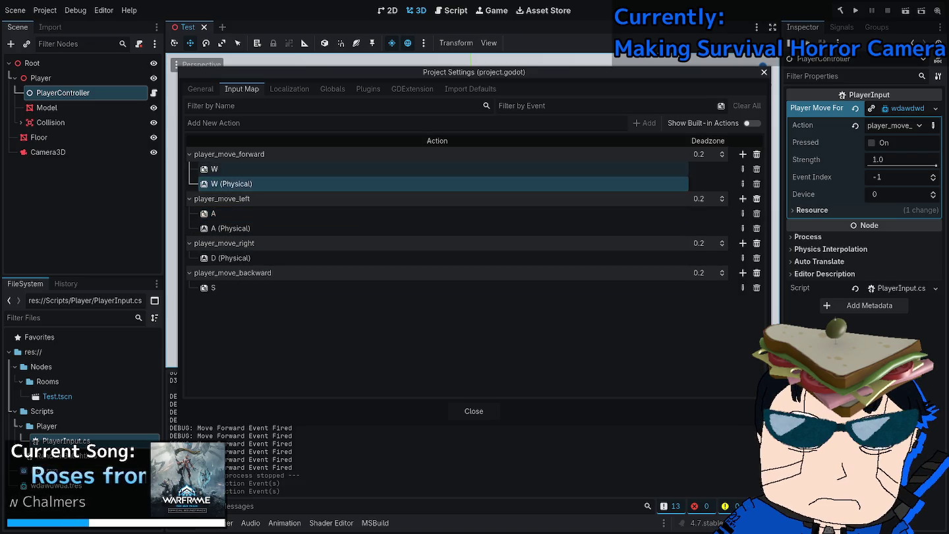
double_click(230, 169)
click(472, 199)
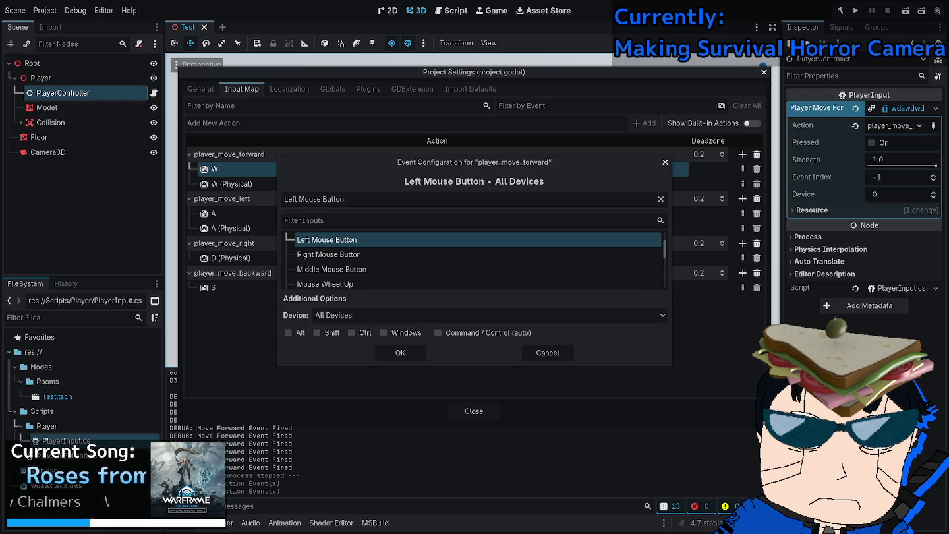
key(w)
click(475, 332)
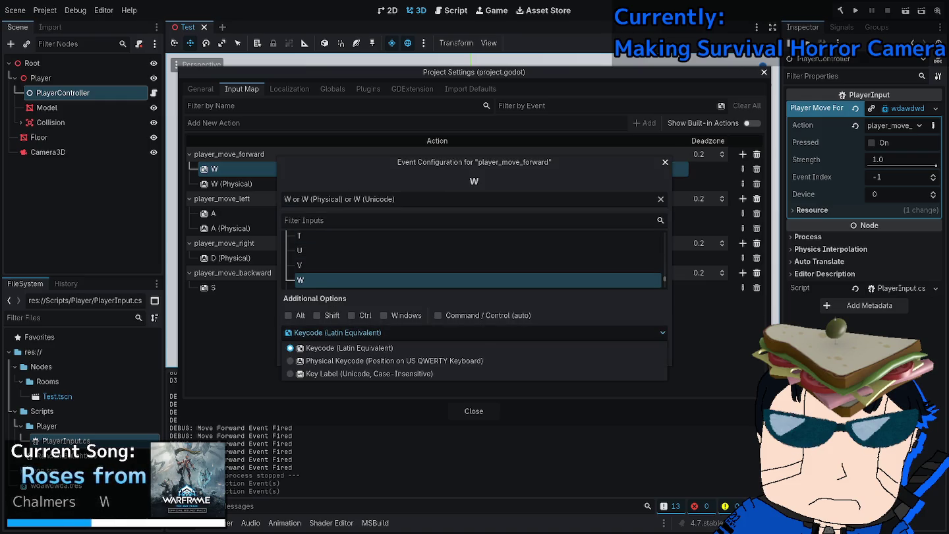
click(395, 365)
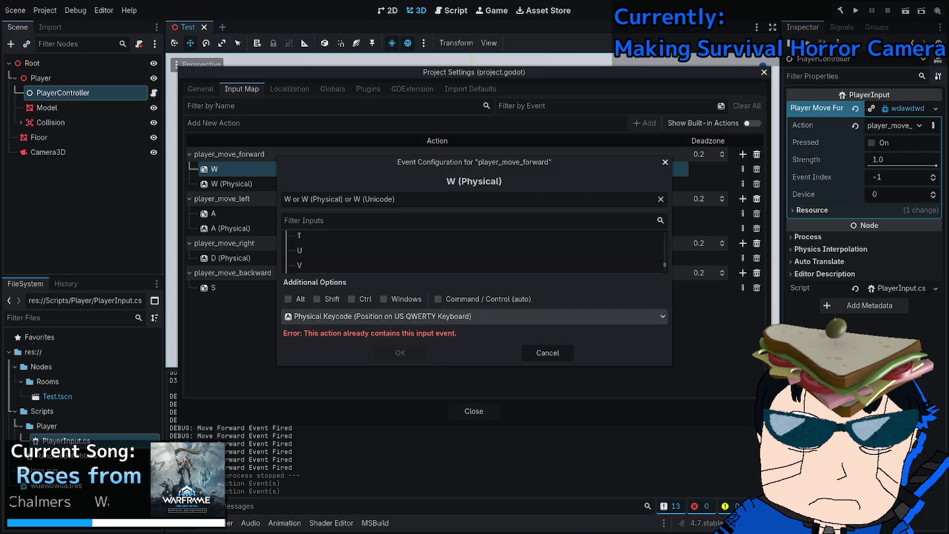
click(475, 316)
click(396, 333)
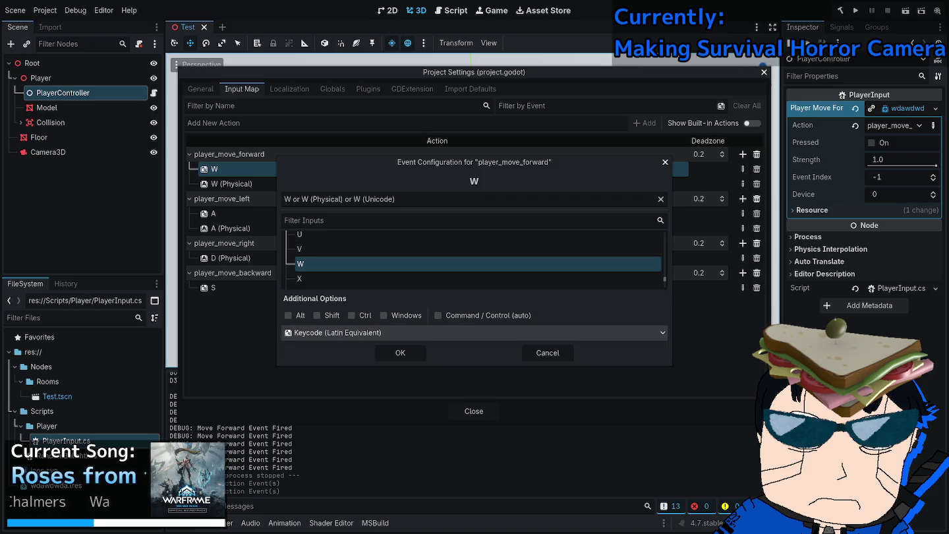
click(474, 264)
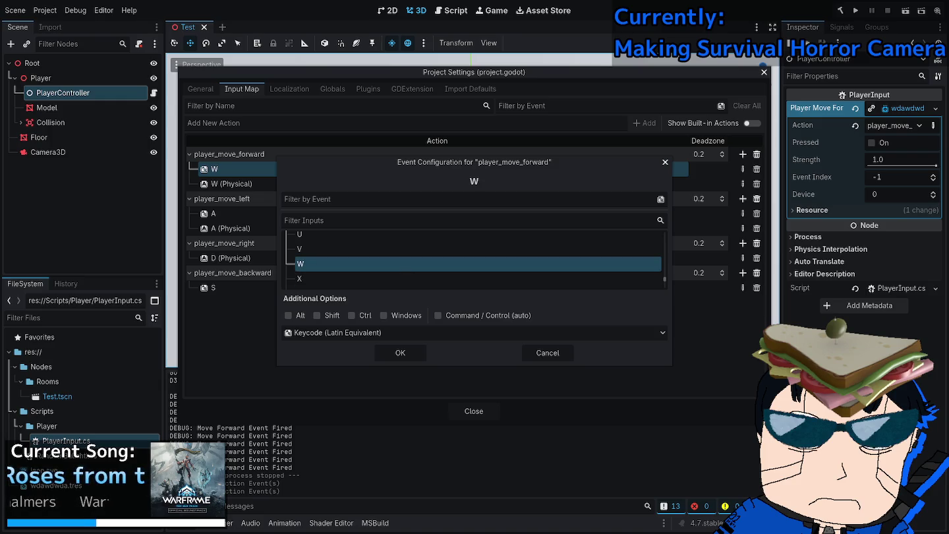
click(396, 198)
key(w)
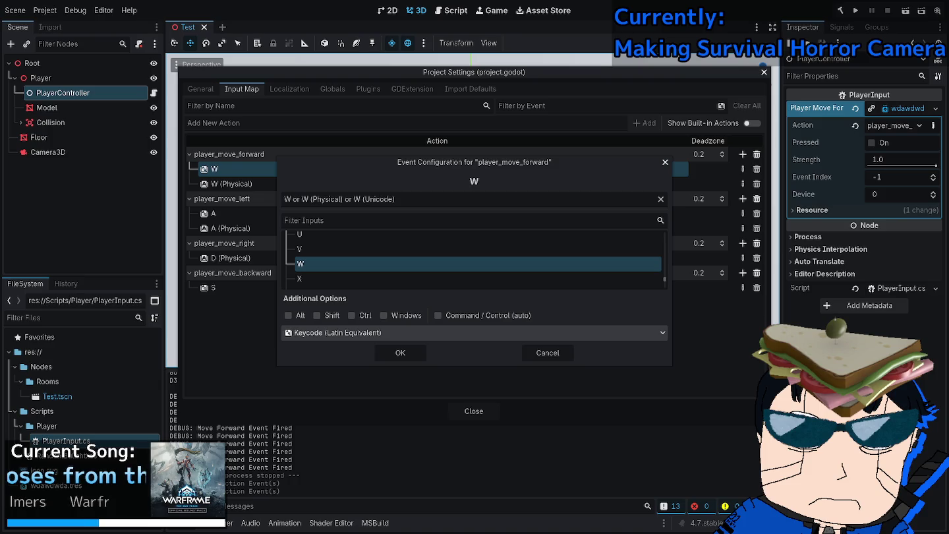
click(548, 353)
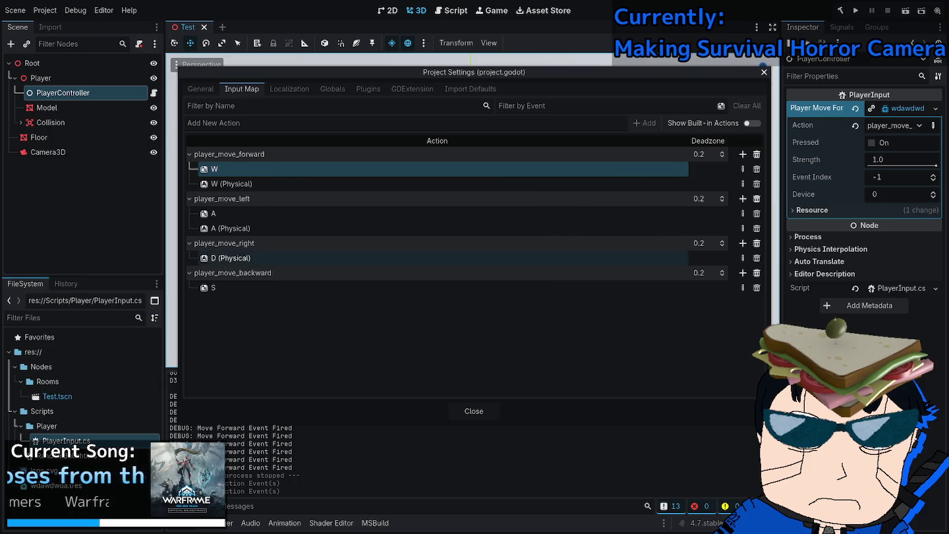
Add a plain keycode D event to the right move action.
click(231, 258)
click(743, 243)
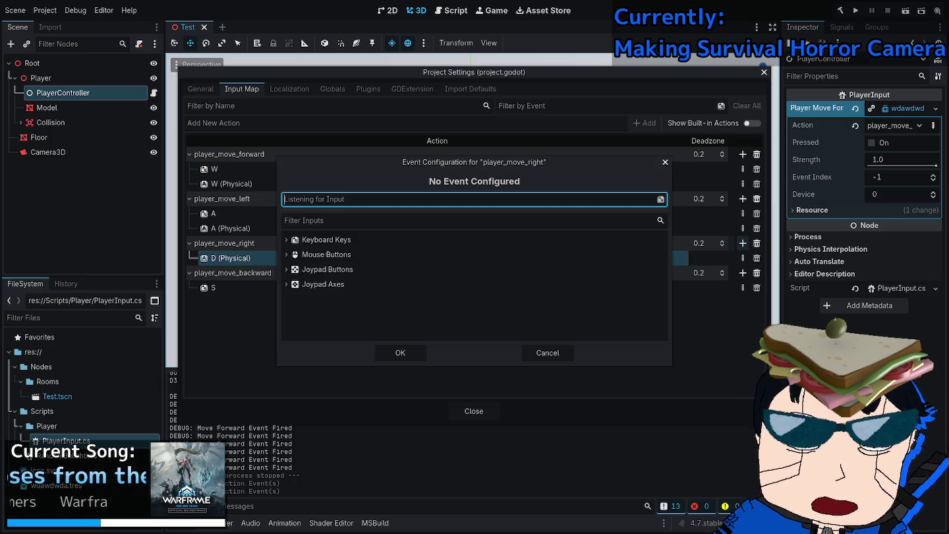
key(d)
click(475, 316)
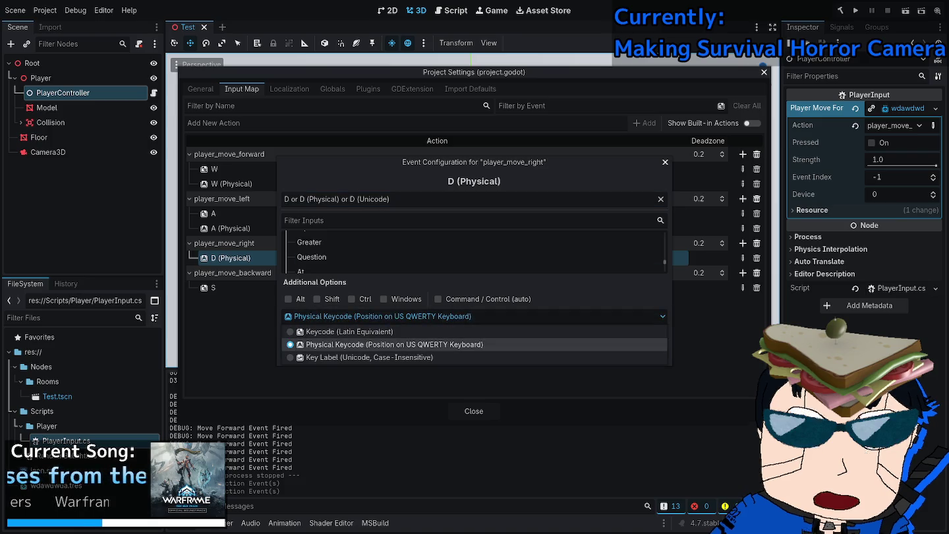
click(350, 331)
click(398, 352)
Add an S (Physical) event to the backward move action.
click(213, 302)
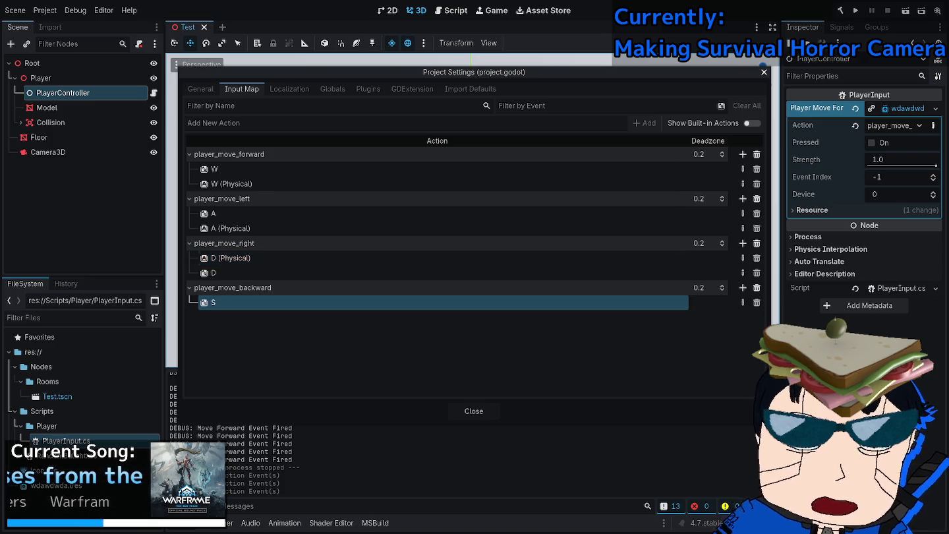
click(743, 287)
key(s)
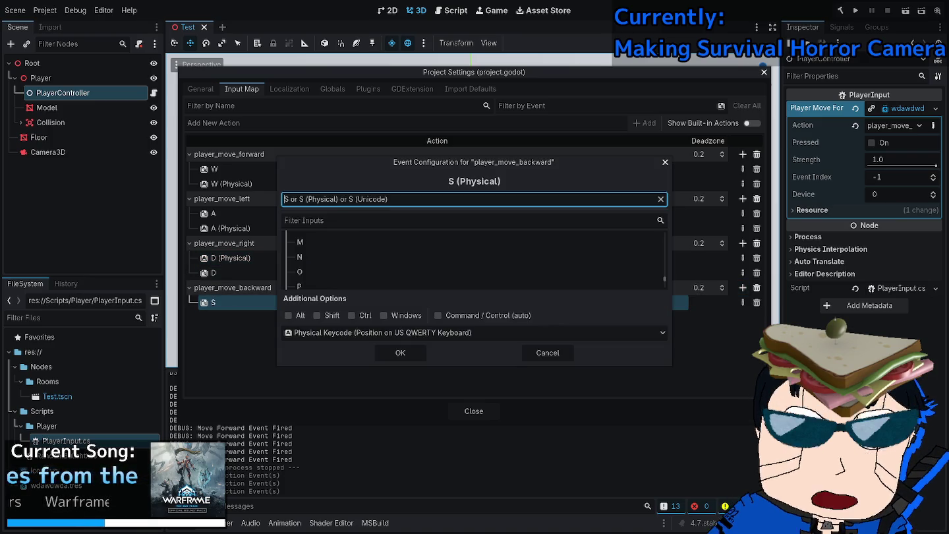
click(400, 352)
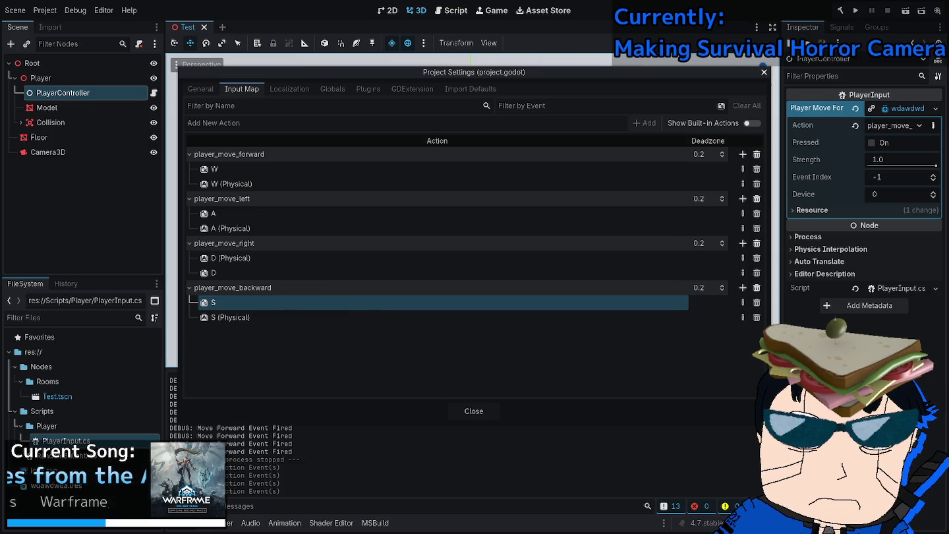
Drag S, A and W (Physical) events above their plain keys, then close settings.
drag(382, 317, 396, 303)
drag(396, 229, 394, 209)
drag(342, 184, 343, 166)
click(473, 411)
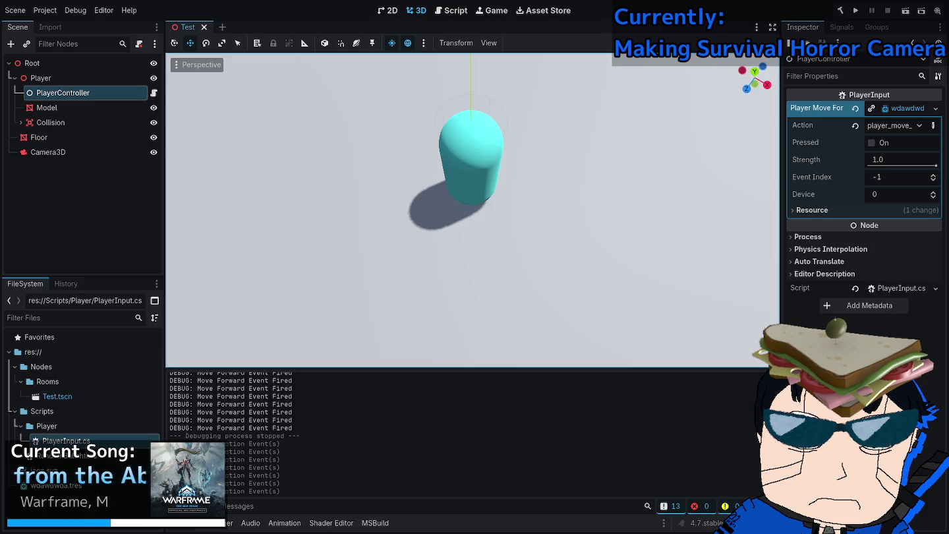
key(alt+Tab)
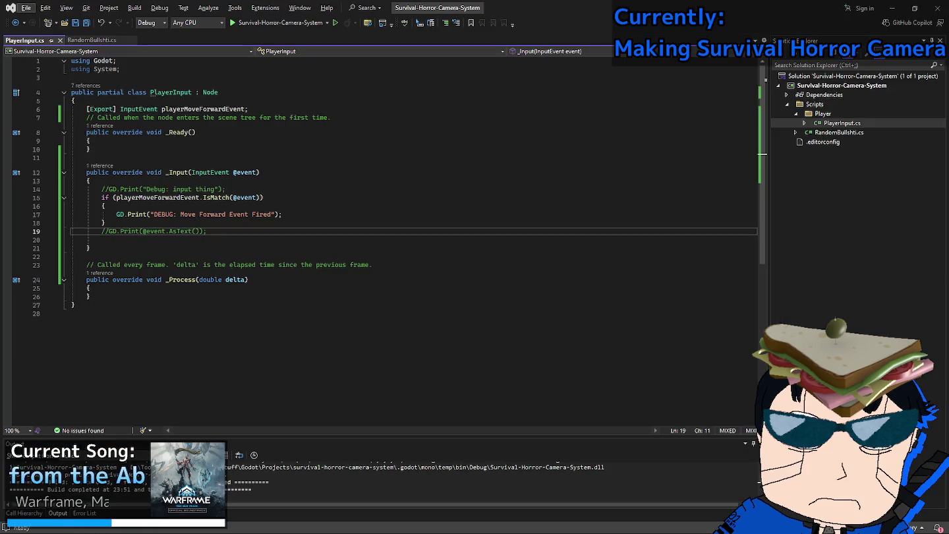
mouse_move(154, 231)
mouse_down()
mouse_move(71, 172)
mouse_move(71, 197)
mouse_up()
mouse_move(105, 223)
mouse_down()
mouse_move(71, 215)
mouse_move(71, 198)
mouse_up()
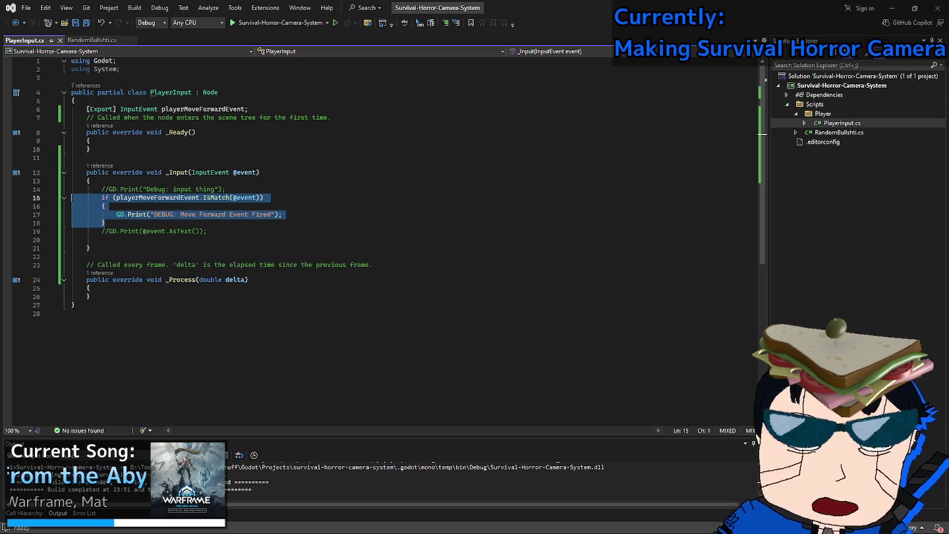
click(248, 109)
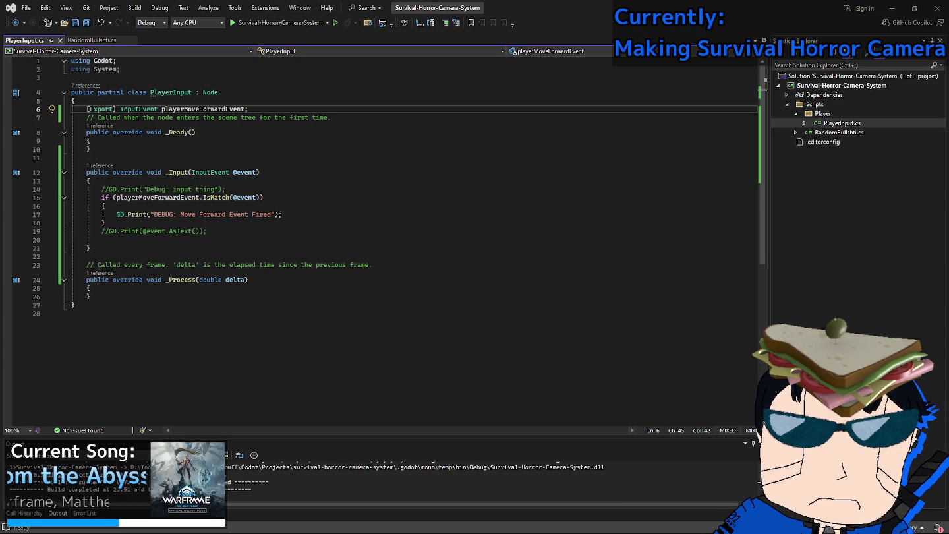
key(alt+Tab)
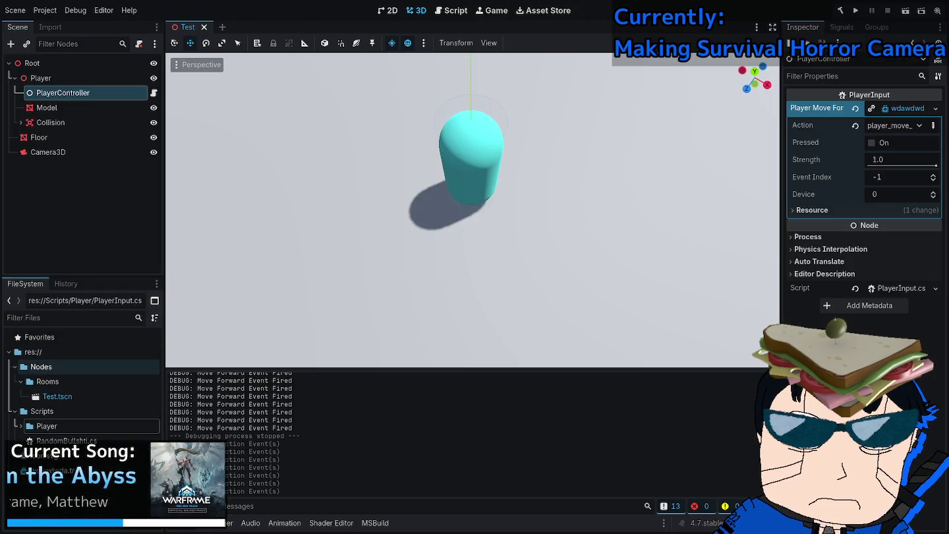
click(33, 352)
Create a Resource folder in the project root.
right_click(30, 349)
mouse_move(63, 356)
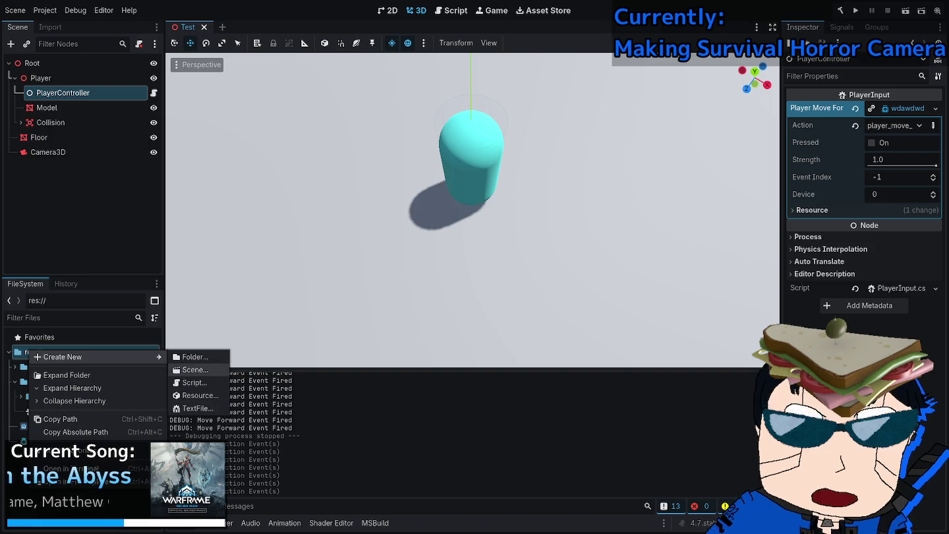
click(191, 356)
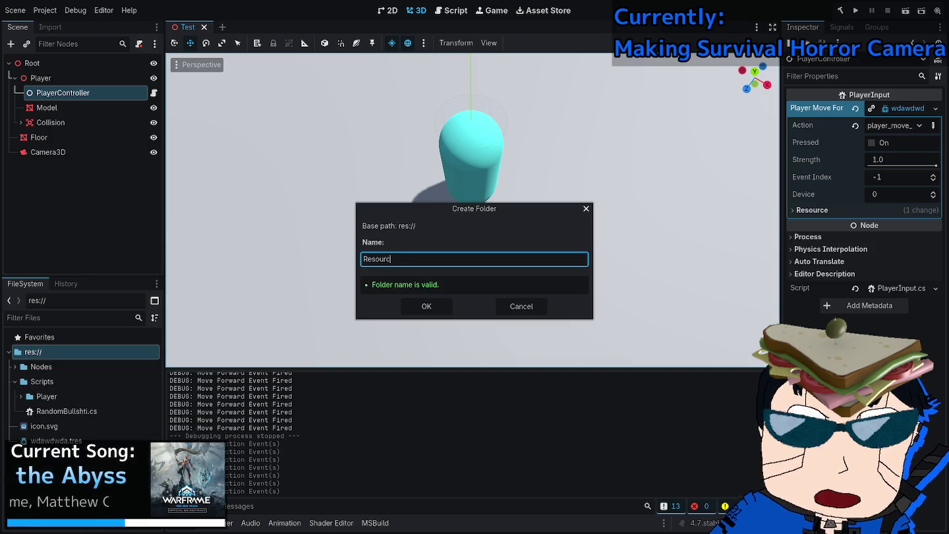
text(e)
key(Return)
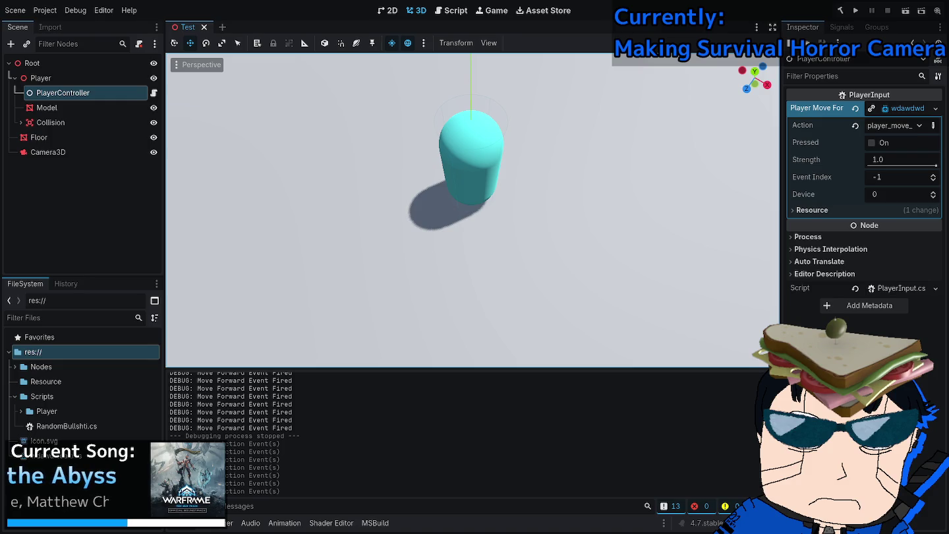
Create a base Resource in that folder and save it as PlayerInput.tres.
right_click(70, 381)
mouse_move(104, 337)
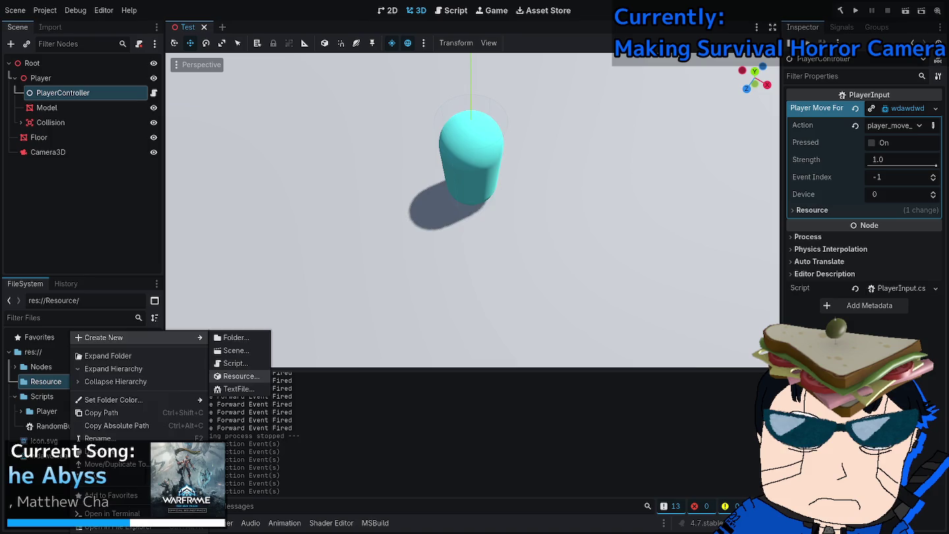
click(238, 376)
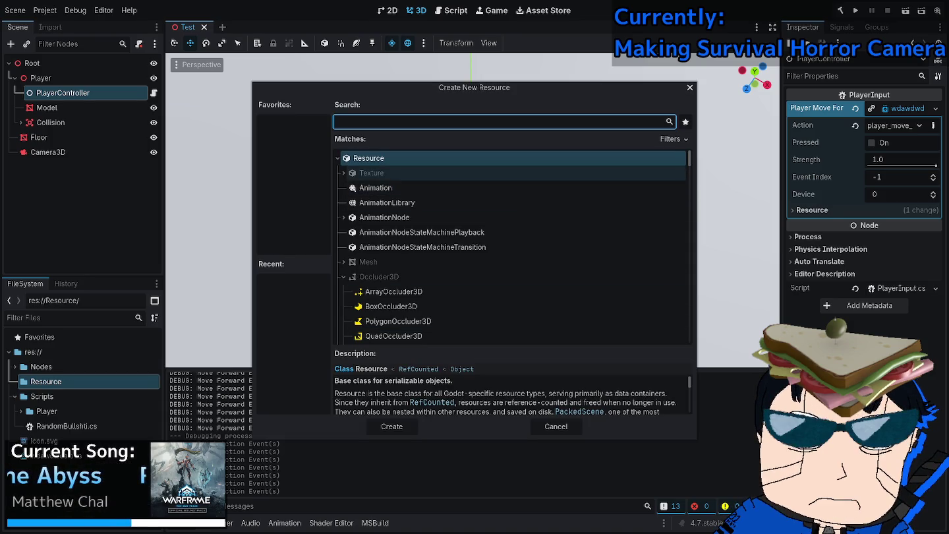
double_click(369, 158)
key(BackSpace)
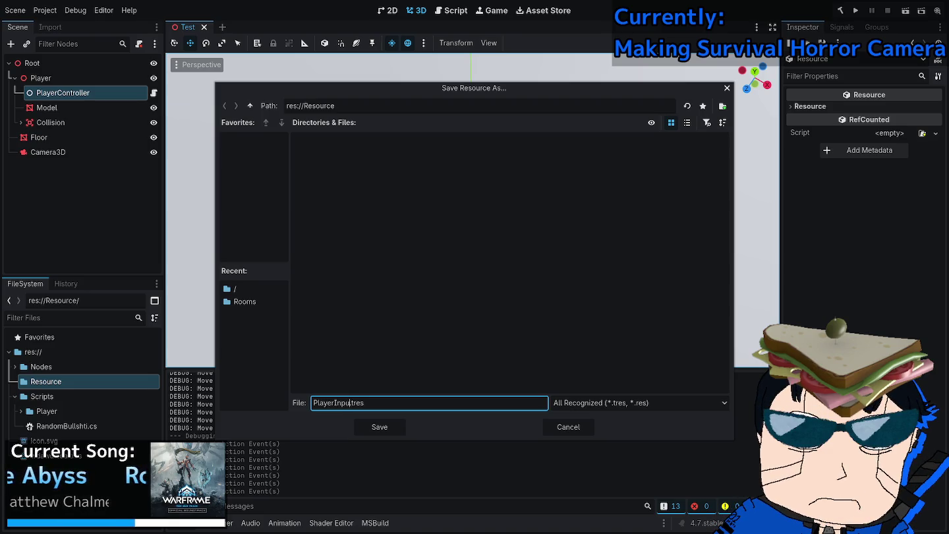
key(Return)
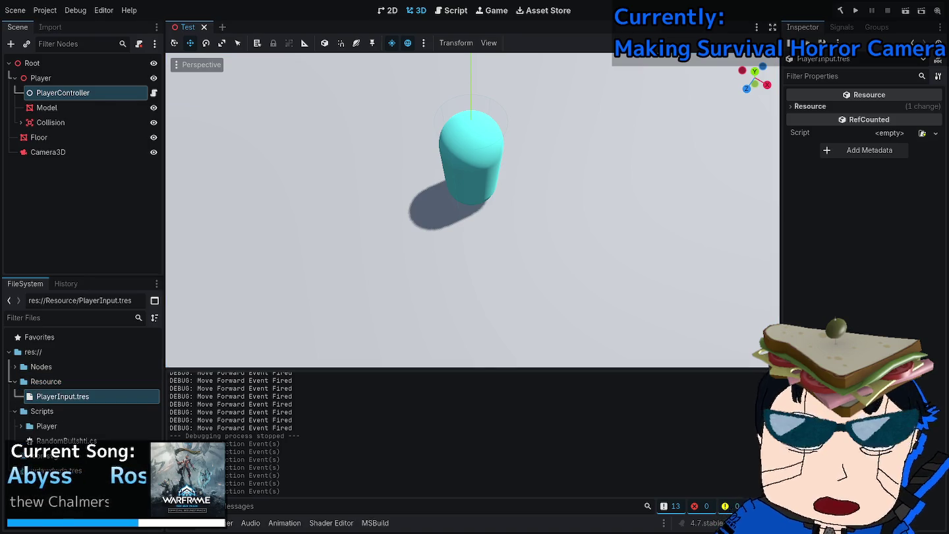
In Visual Studio's solution tree, collapse the Player folder and select Scripts.
key(alt+Tab)
key(Left)
key(Left)
key(Up)
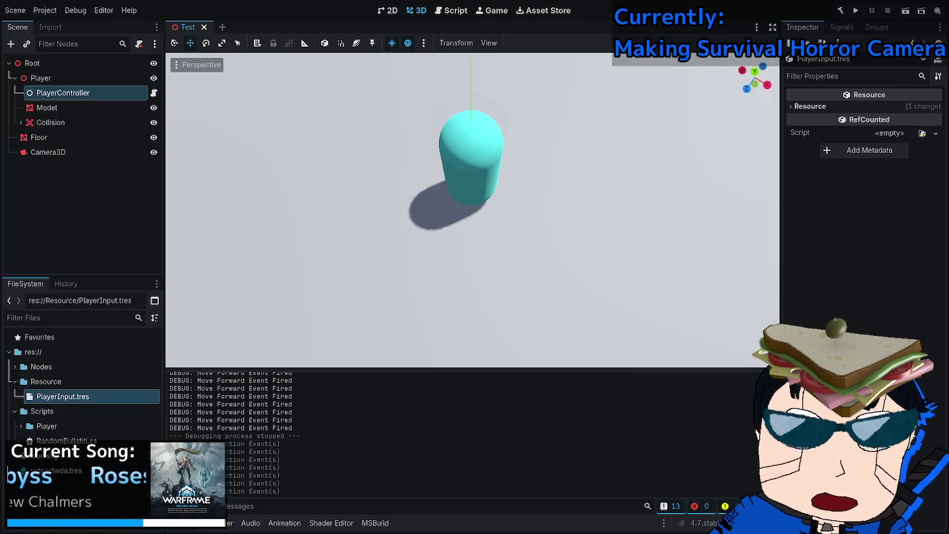
Start a new script in the Scripts folder inheriting from Resource.
click(46, 381)
right_click(41, 411)
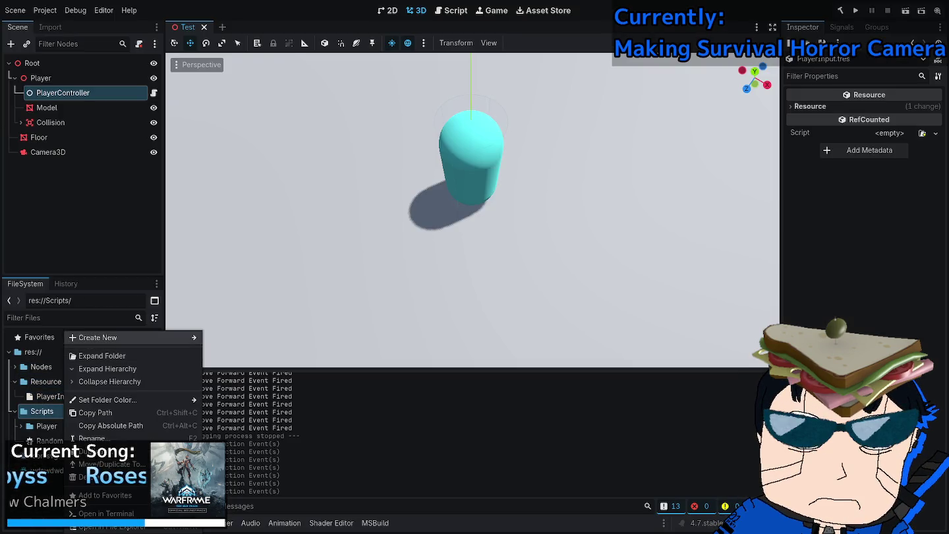
mouse_move(99, 337)
click(230, 363)
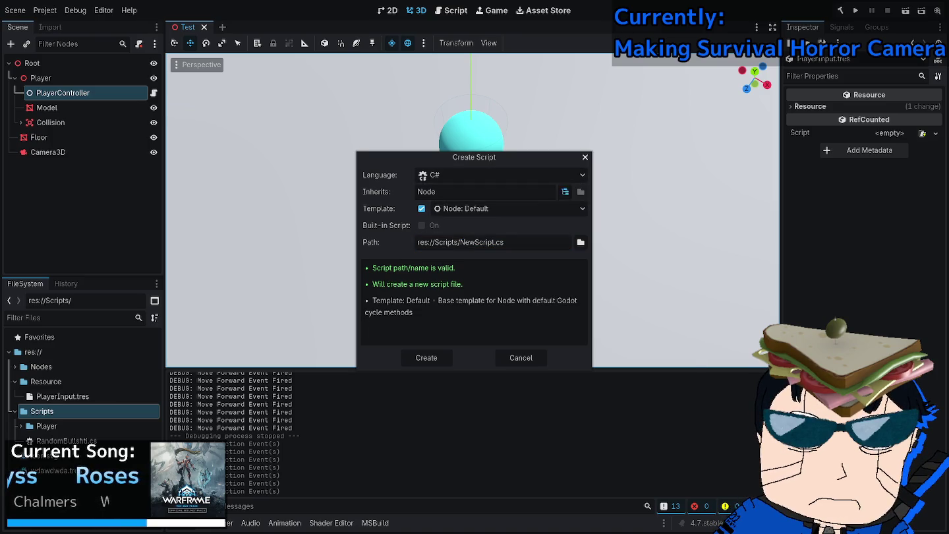
click(565, 191)
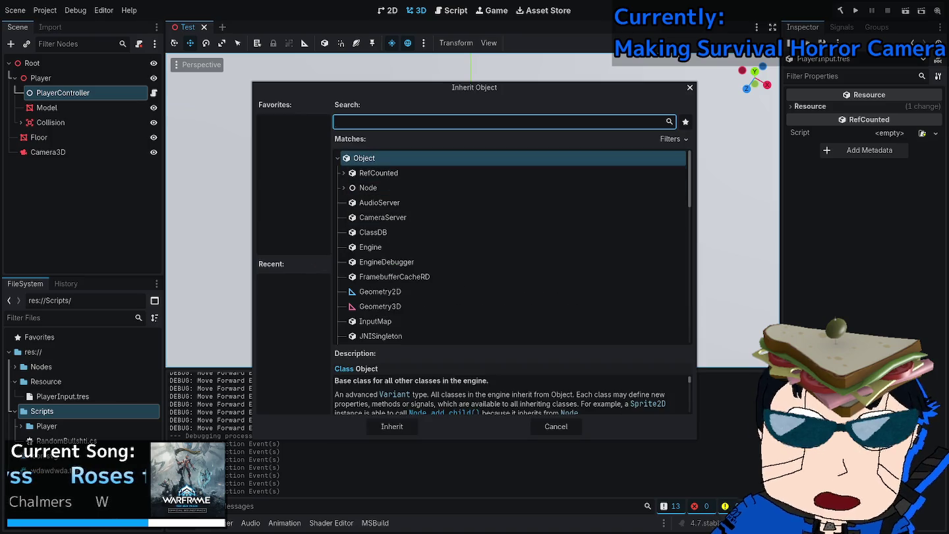
text(res)
key(Return)
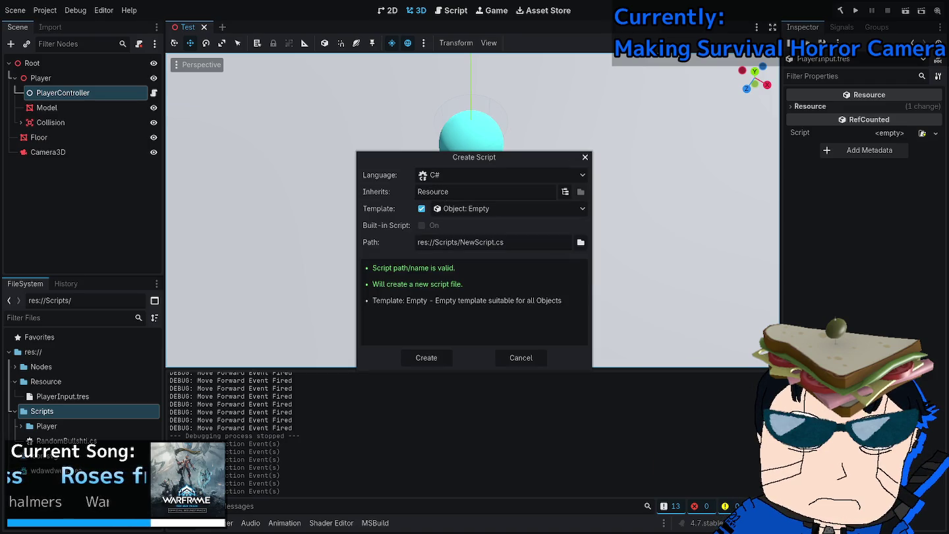
Name the script InputControlScheme.cs and create it.
text(Input)
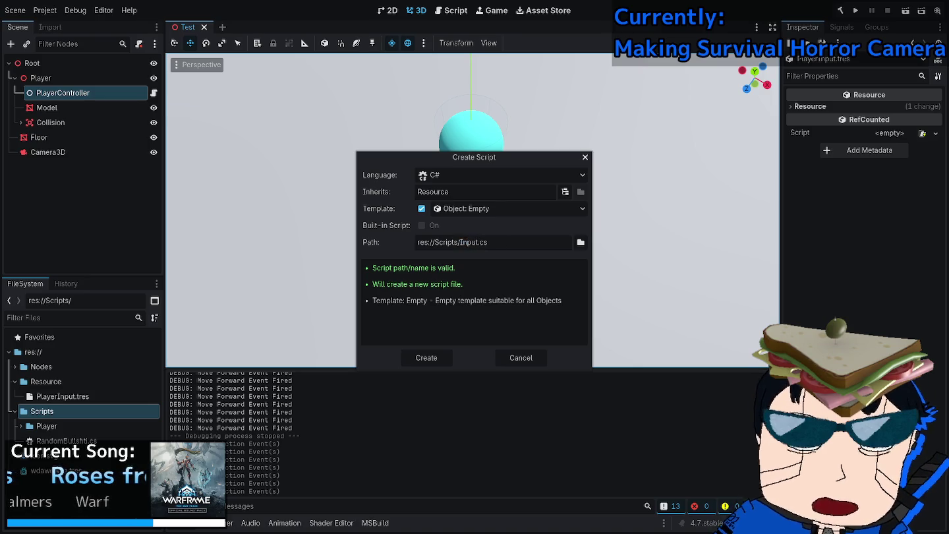
text(Scheme)
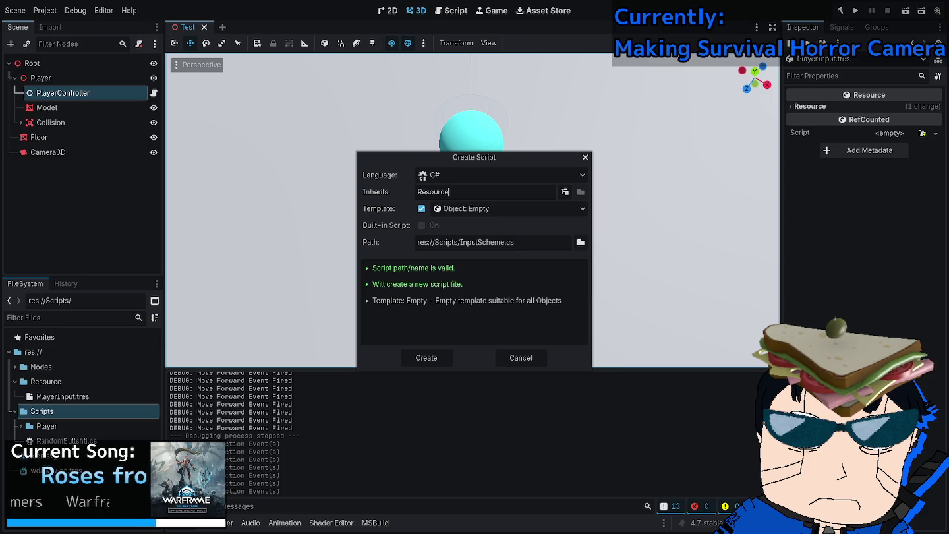
double_click(481, 242)
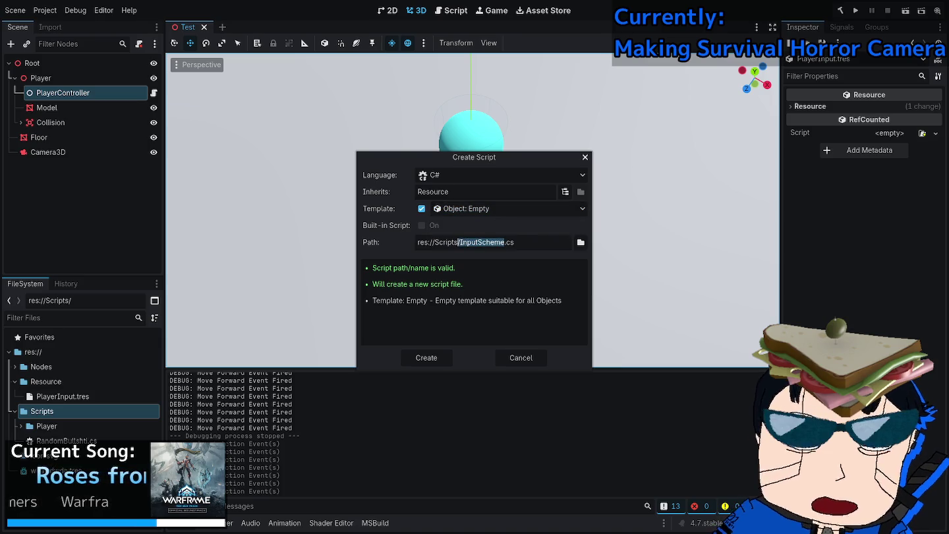
key(shift+Right)
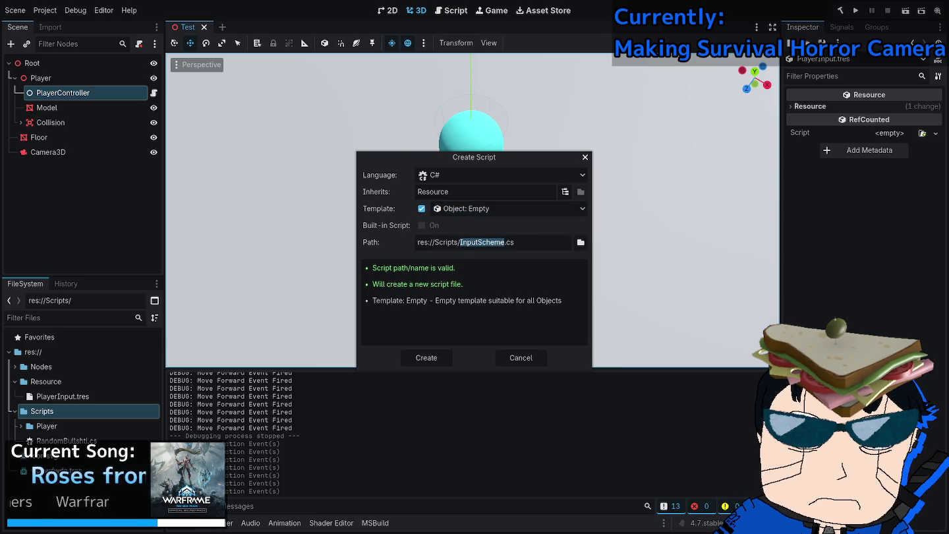
click(479, 242)
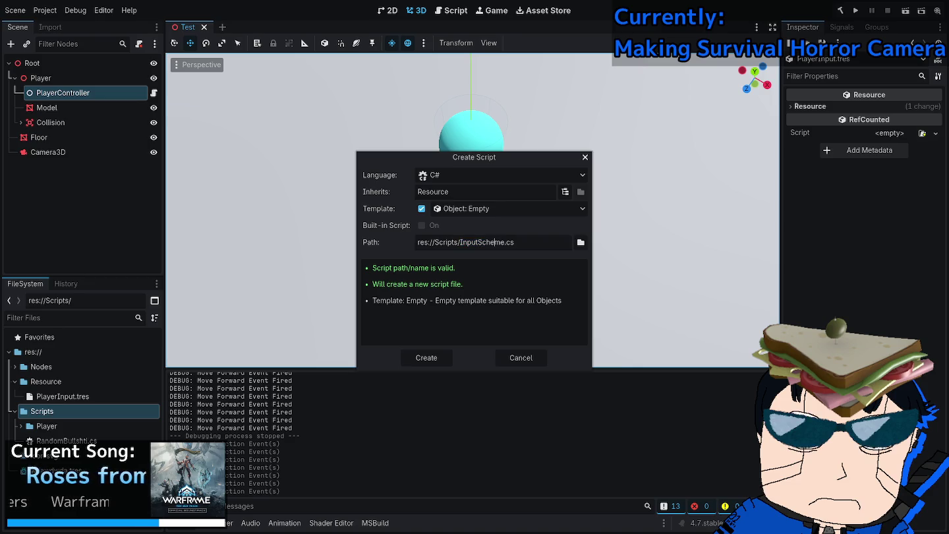
text(Control)
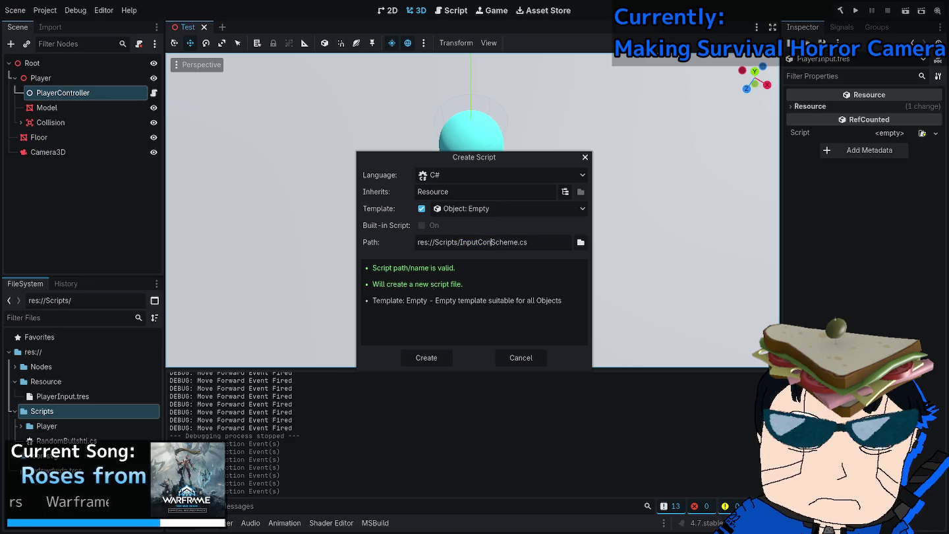
key(Return)
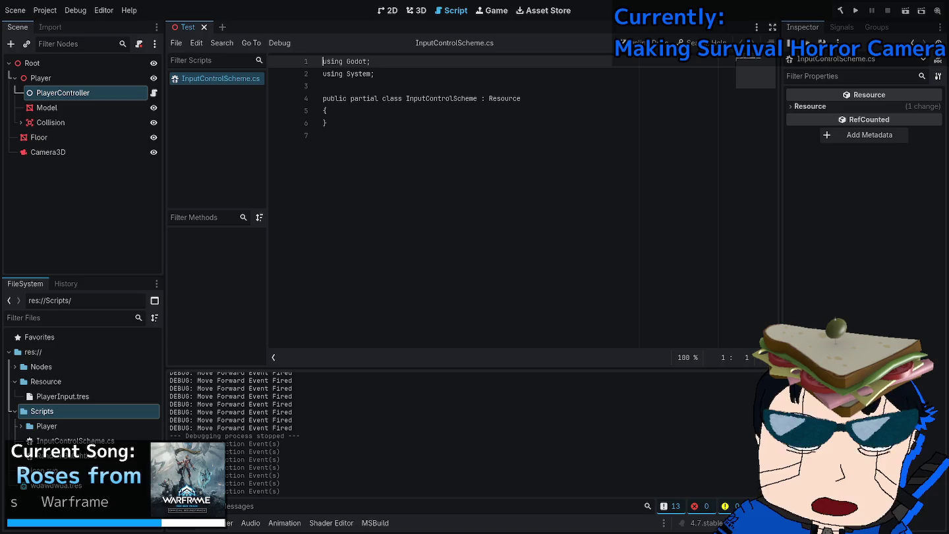
Close InputControlScheme.cs in Godot's script editor and switch to Visual Studio.
click(176, 43)
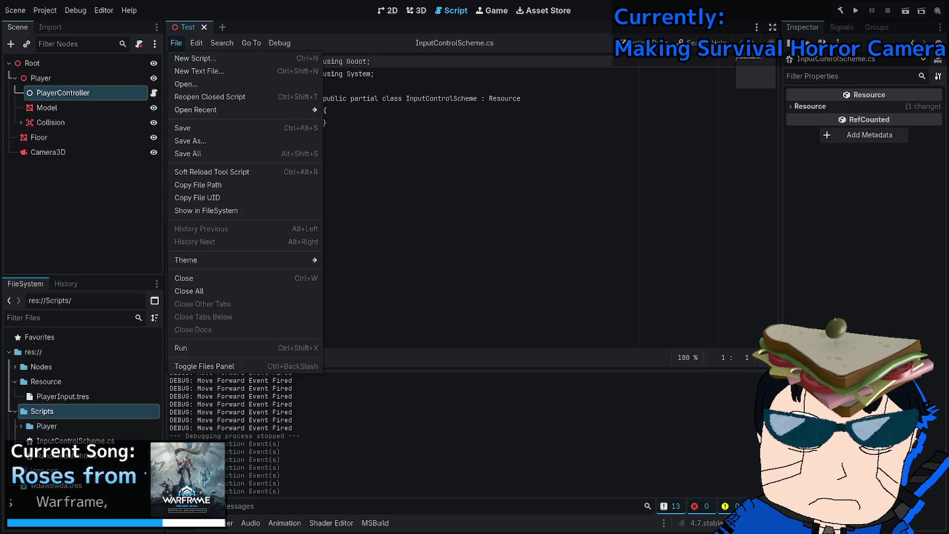
click(184, 278)
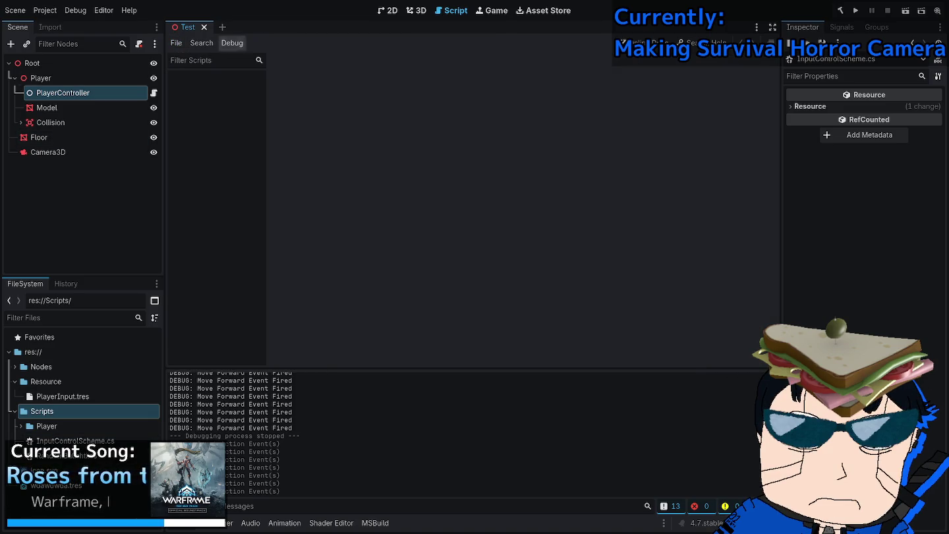
key(ctrl+F2)
key(alt+Tab)
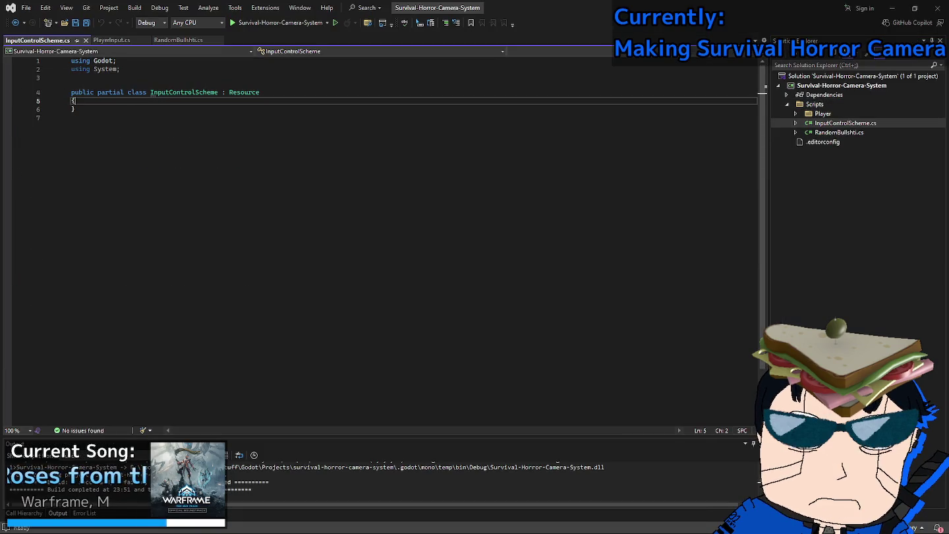
Insert a blank line in the InputControlScheme class body, save, and view PlayerInput.cs.
key(Return)
key(ctrl+s)
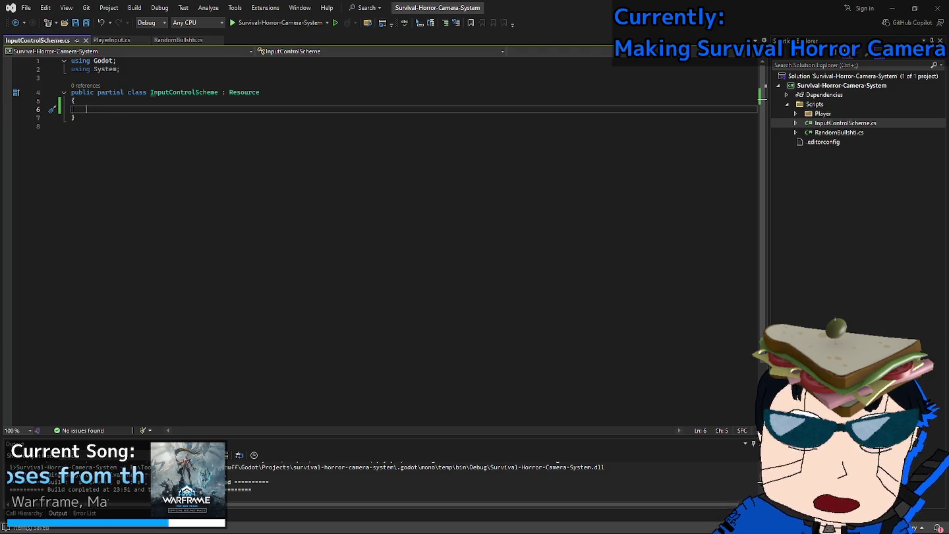
click(111, 41)
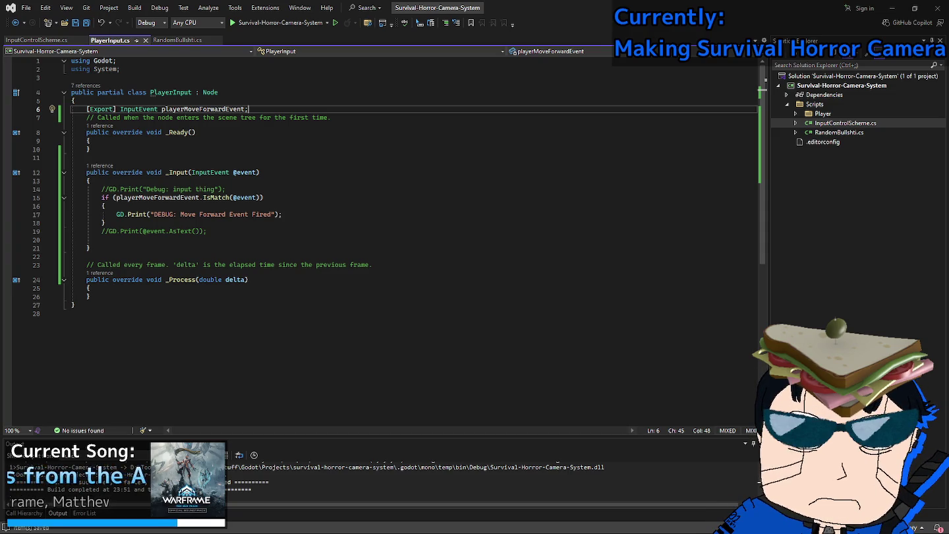
Check the Error List and other panels, then return to InputControlScheme.cs.
key(ctrl+backslash)
key(e)
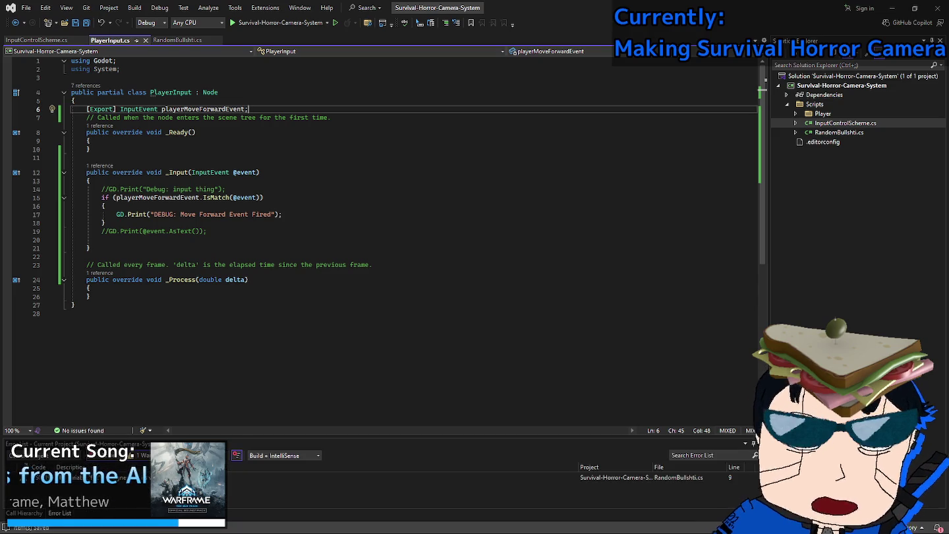
key(ctrl+k)
key(ctrl+t)
click(372, 265)
click(73, 313)
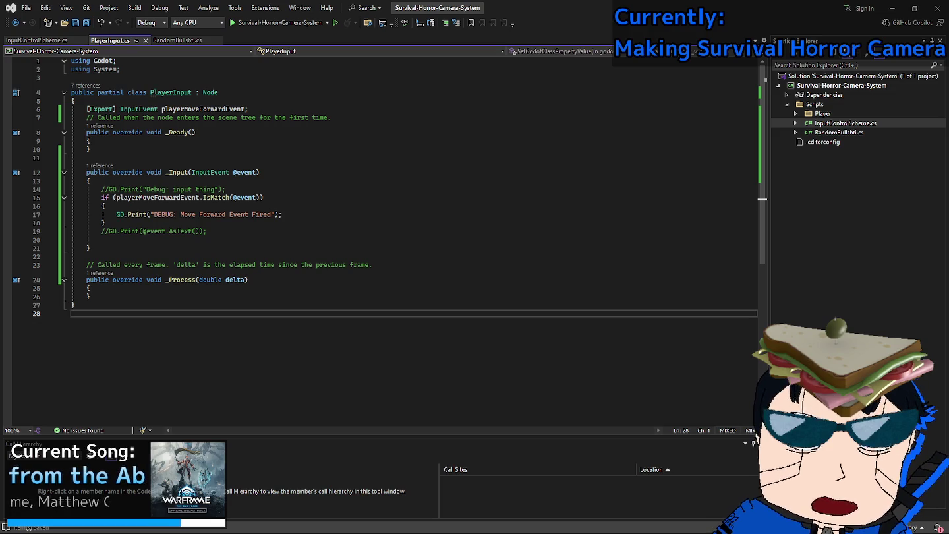
click(72, 256)
click(73, 239)
click(37, 40)
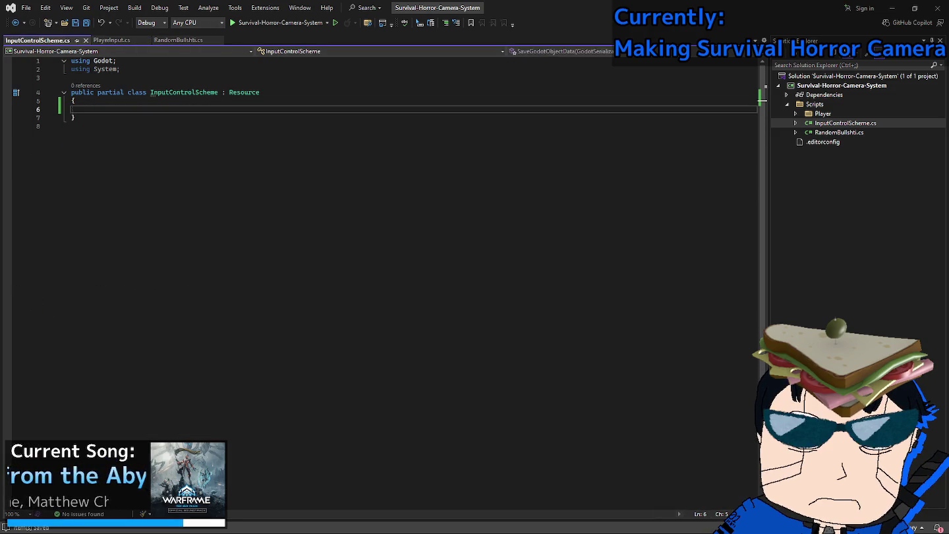
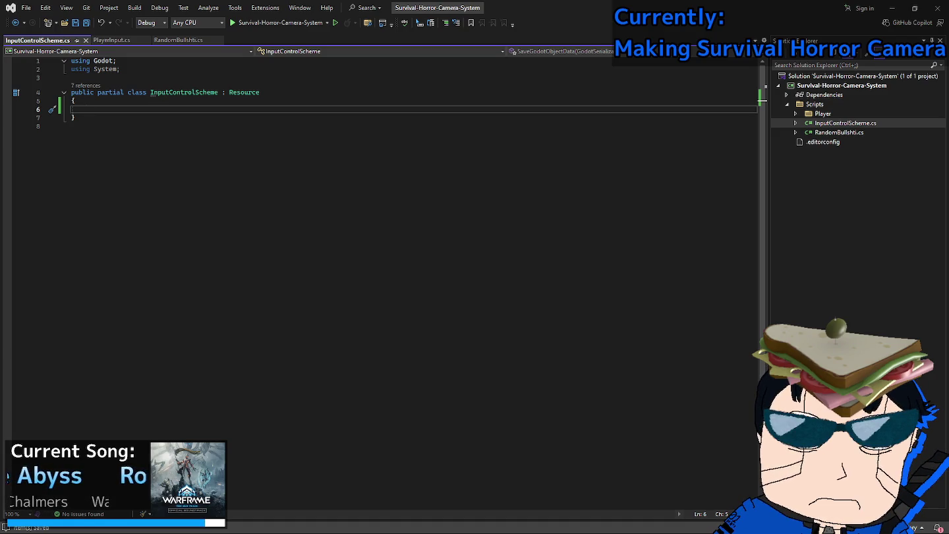
Declare a Godot.Collections.Dictionary<String, InputEvent> field named KeyBindings in InputControlScheme.cs.
text(Godot.Collections.)
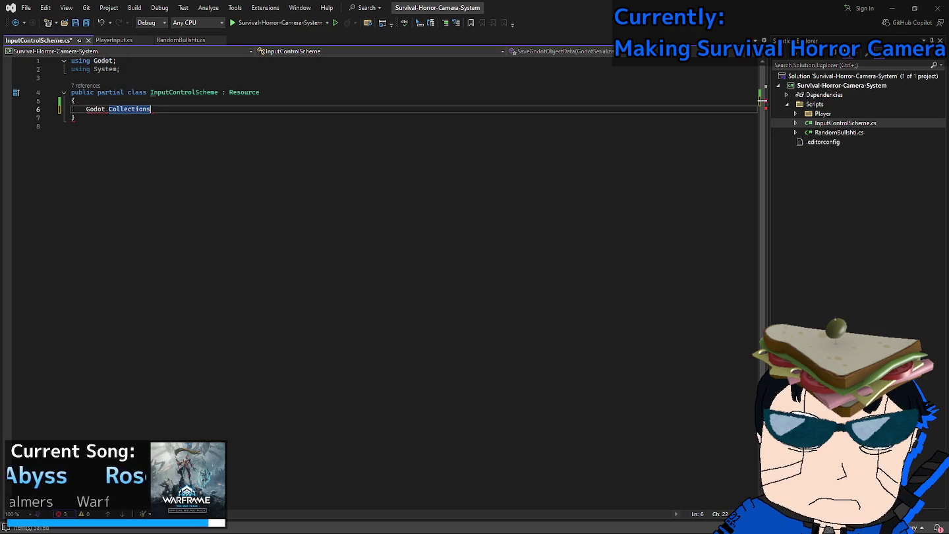
text(Dictionary<"String)
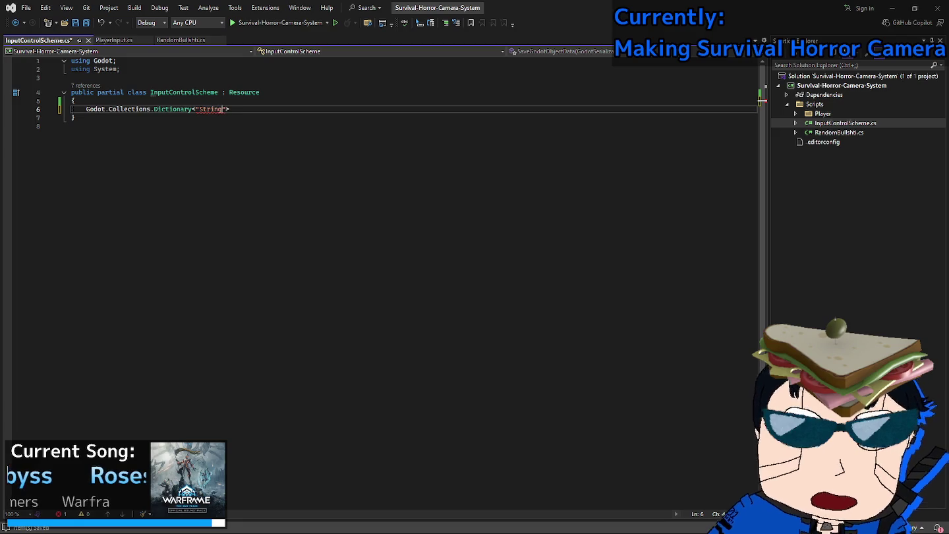
text(":)
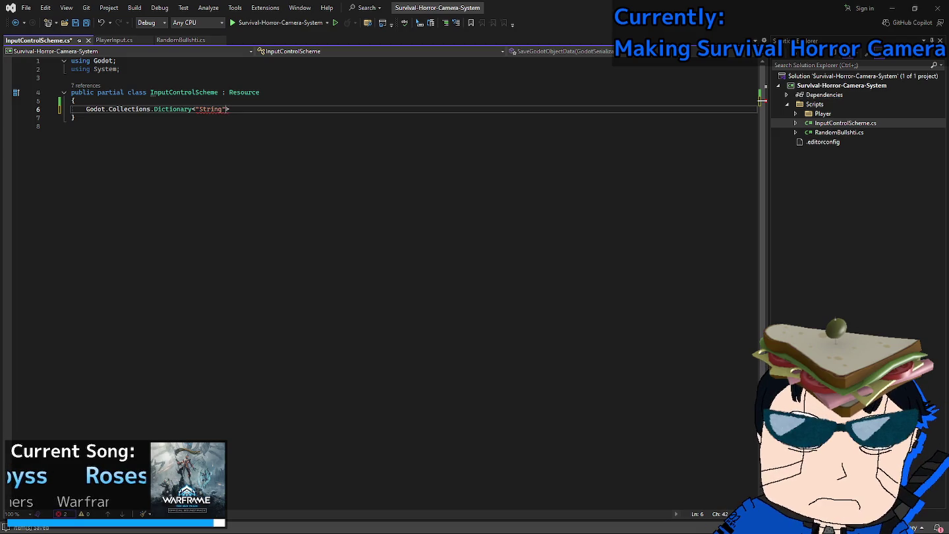
key(BackSpace)
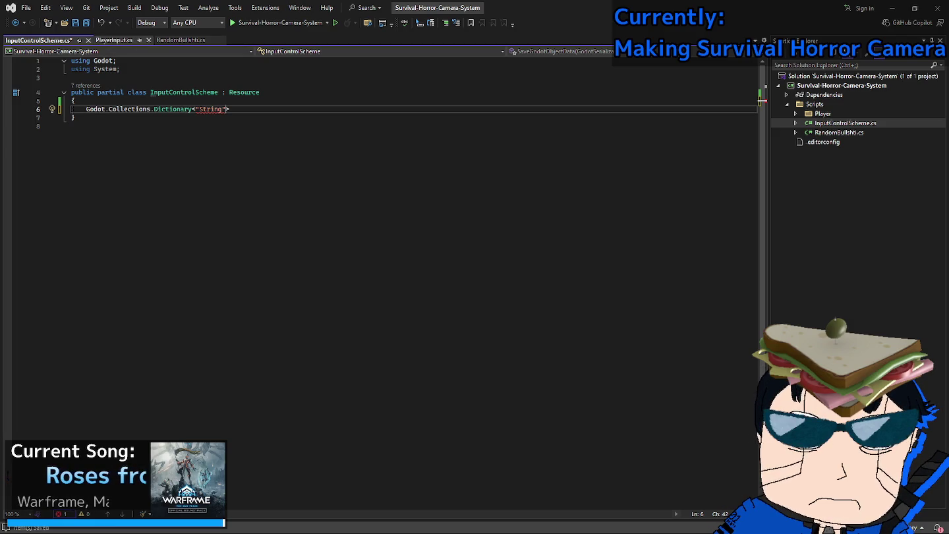
click(114, 40)
click(38, 39)
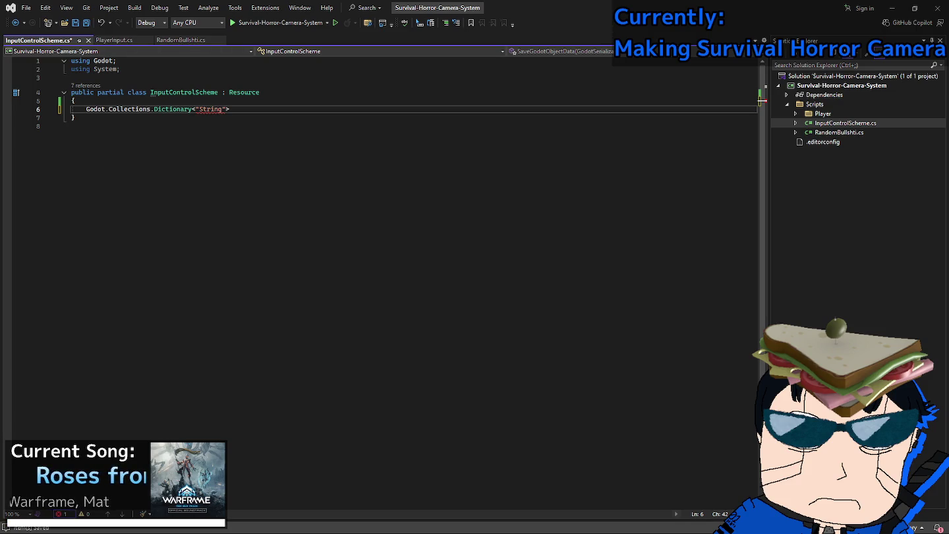
key(BackSpace)
key(BackSpace)
key(BackSpace)
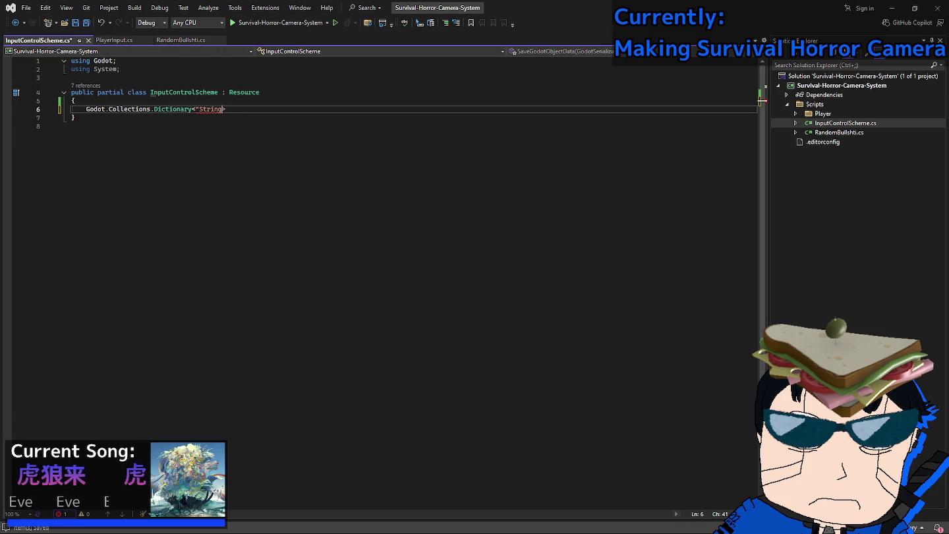
text(String,)
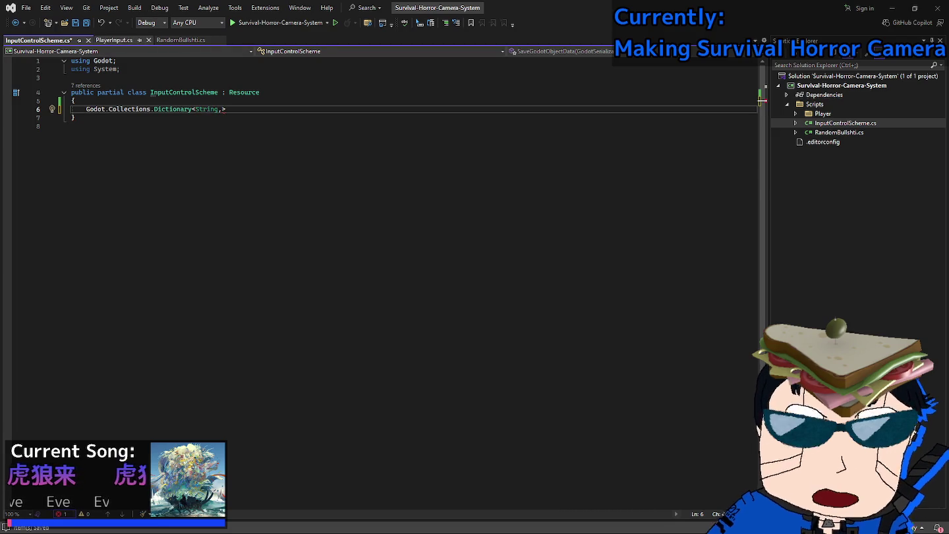
key(ctrl+Tab)
key(ctrl+Tab)
text(InputEvent>)
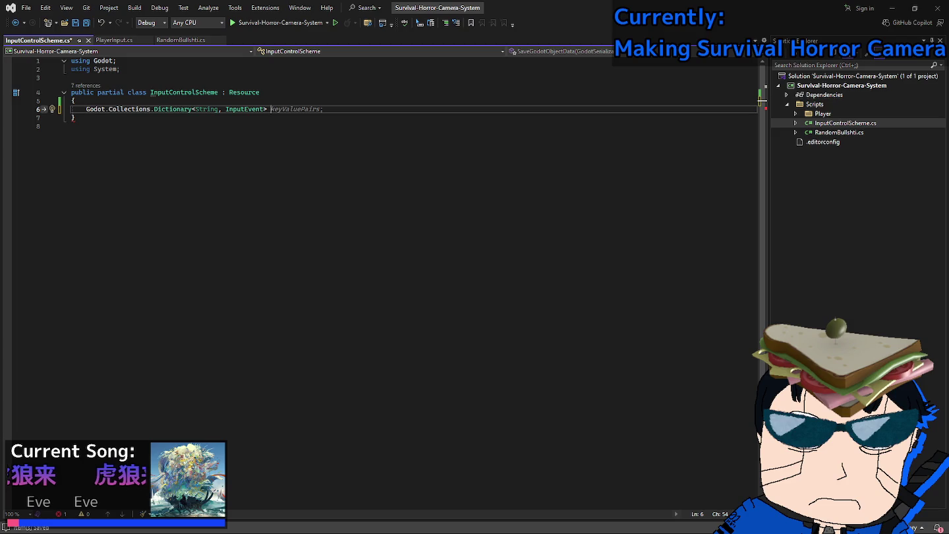
text( KeyBindings;)
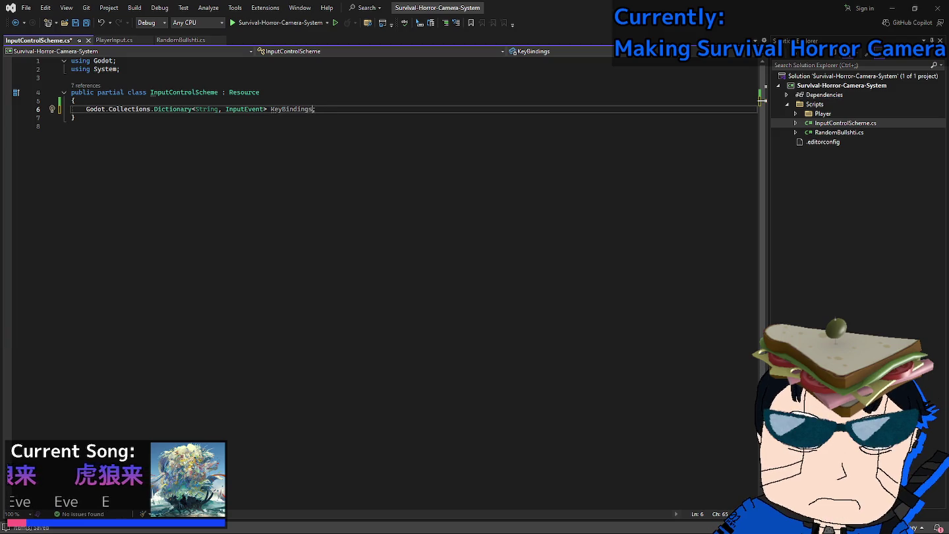
Add the [Export] attribute to KeyBindings and minimize Visual Studio to reach Godot.
click(226, 109)
key(ctrl+Left)
key(ctrl+Left)
key(ctrl+Left)
text([Export])
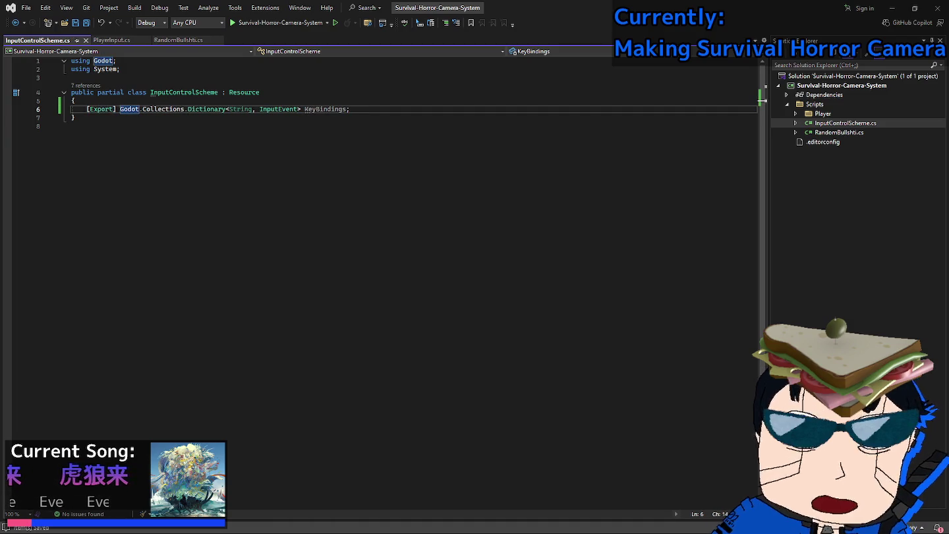
click(207, 108)
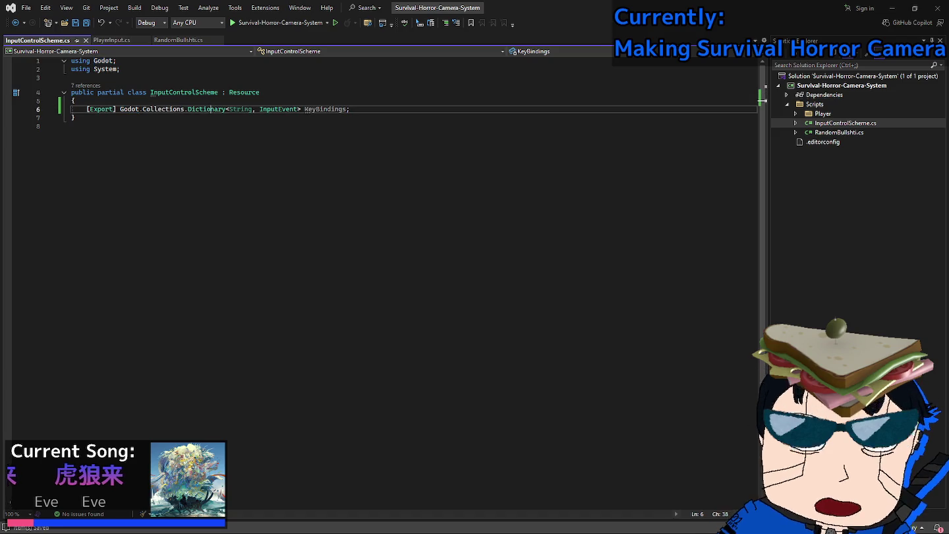
click(276, 109)
click(111, 40)
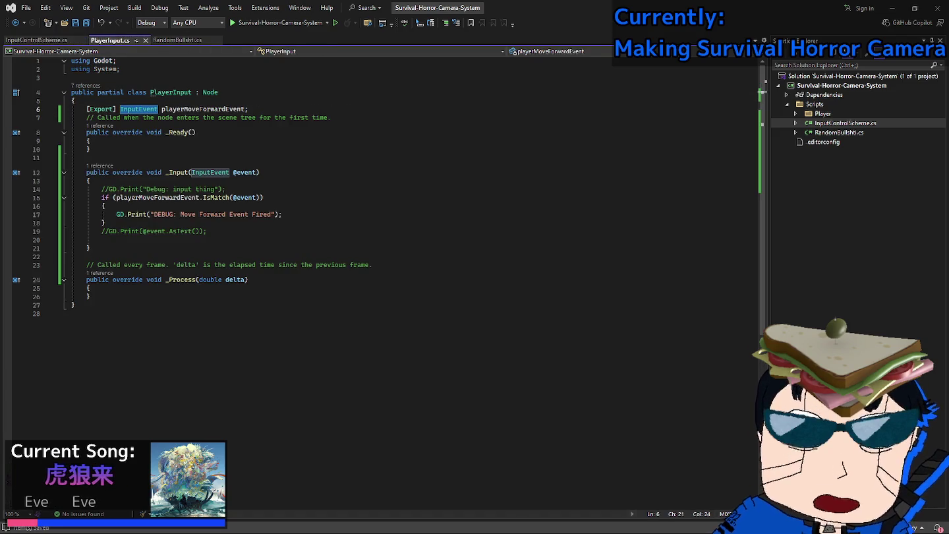
click(892, 8)
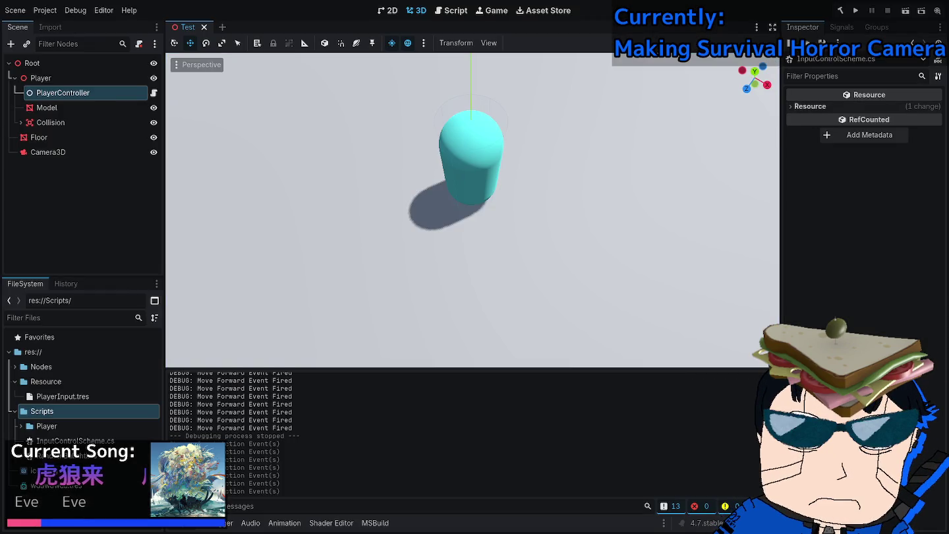
Check PlayerController's Player Move Forward event in Godot's Inspector, then return to Visual Studio.
key(alt+Tab)
key(alt+Tab)
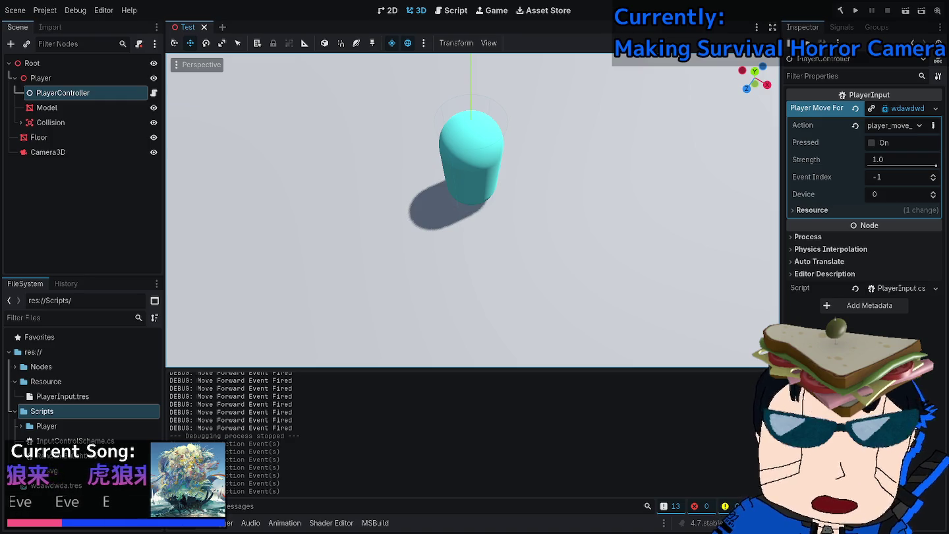
key(alt+Tab)
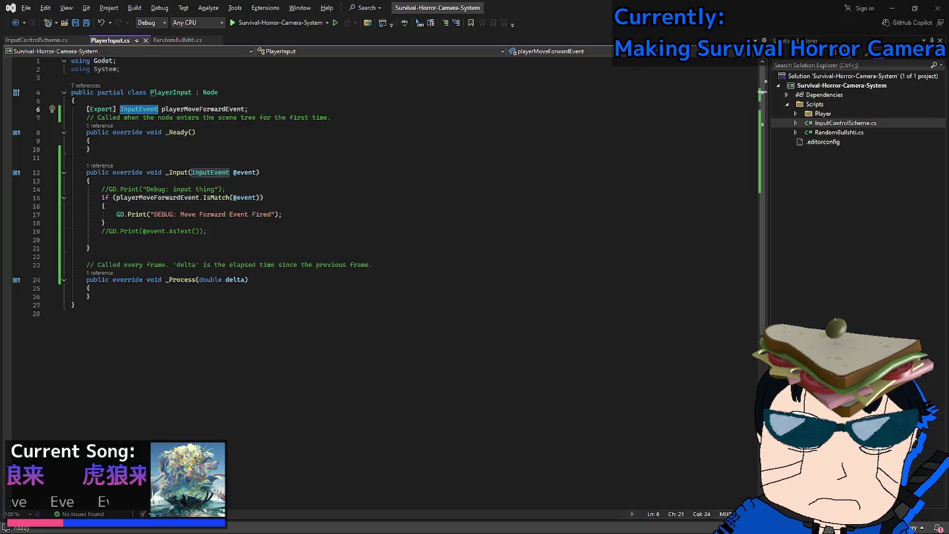
Duplicate the print statement on line 17 as a new line 18.
click(283, 214)
key(Return)
text(p)
key(BackSpace)
key(Up)
key(Down)
key(Down)
key(Up)
key(Up)
key(ctrl+d)
Make the line 18 print output playerMoveForwardEvent.AsText() instead of the debug message.
key(End)
key(Left)
key(Left)
key(ctrl+shift+Left)
key(ctrl+shift+Left)
key(ctrl+shift+Left)
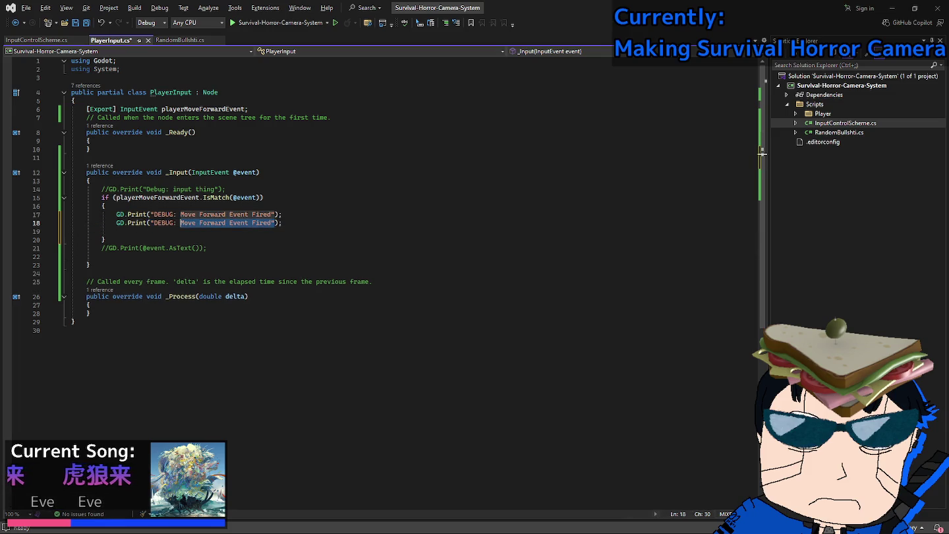
text(play)
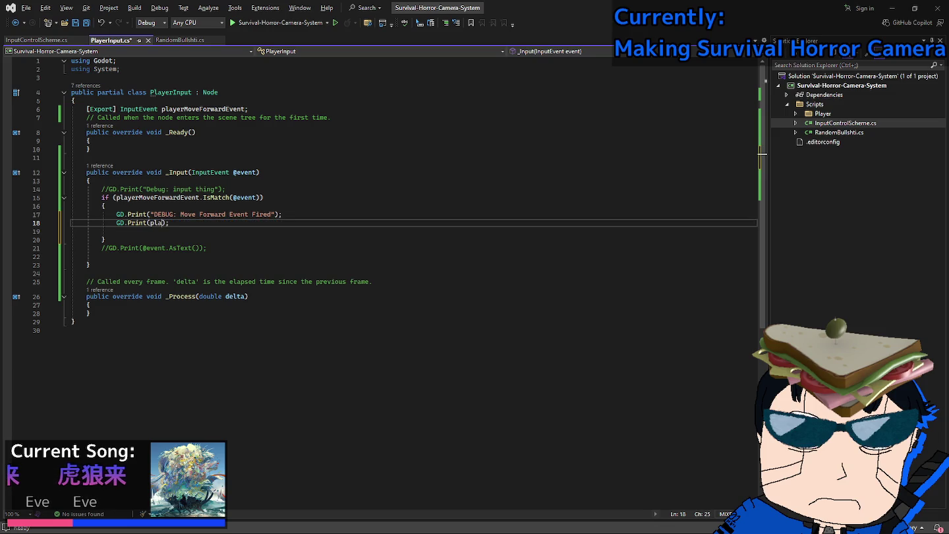
key(Tab)
text(.as)
key(Tab)
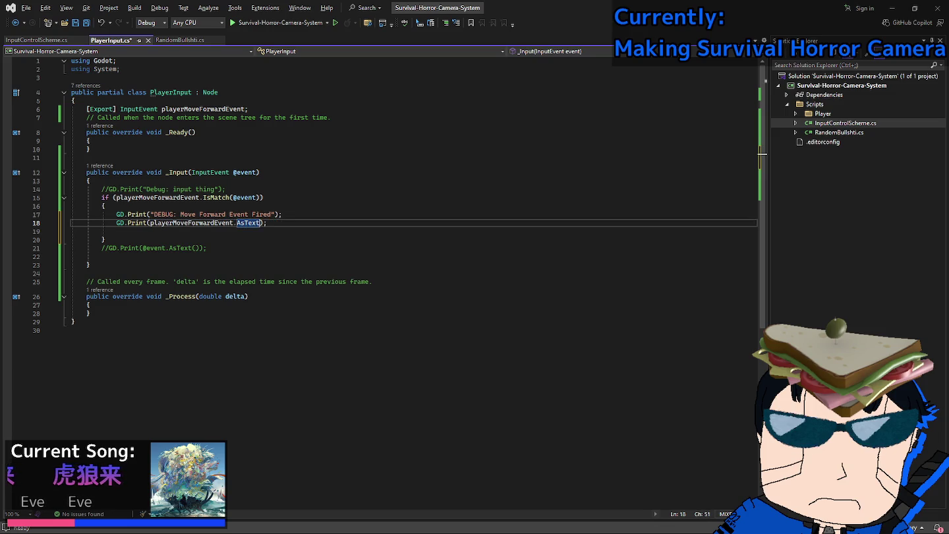
text(())
Save PlayerInput.cs and run the project in Godot with F5.
key(ctrl+s)
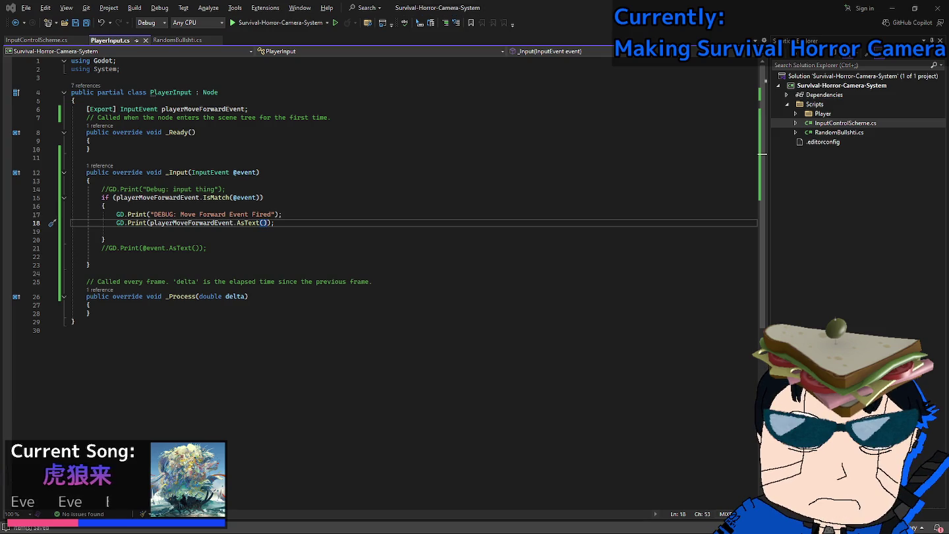
key(alt+Tab)
key(F5)
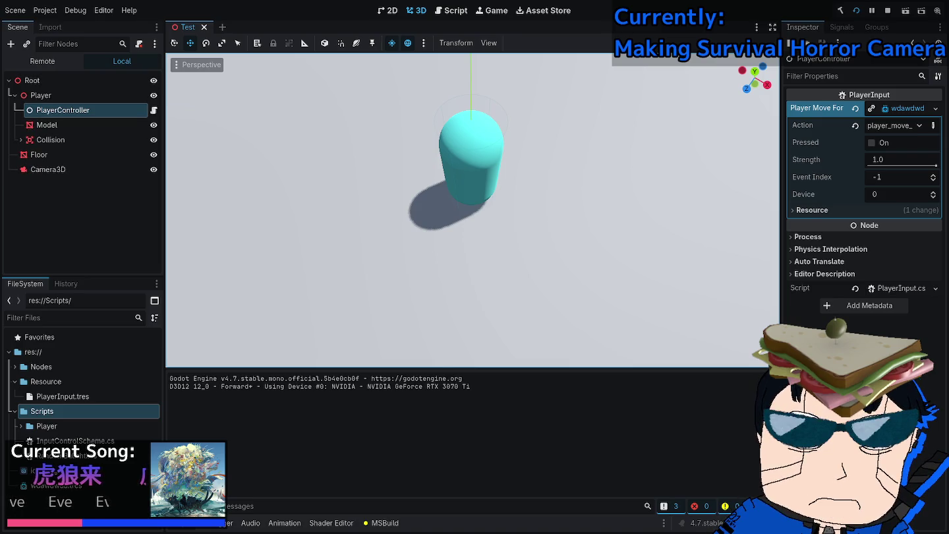
Press W in the running game to log 'W - Physical', stop with F8, and return to Visual Studio.
key(w)
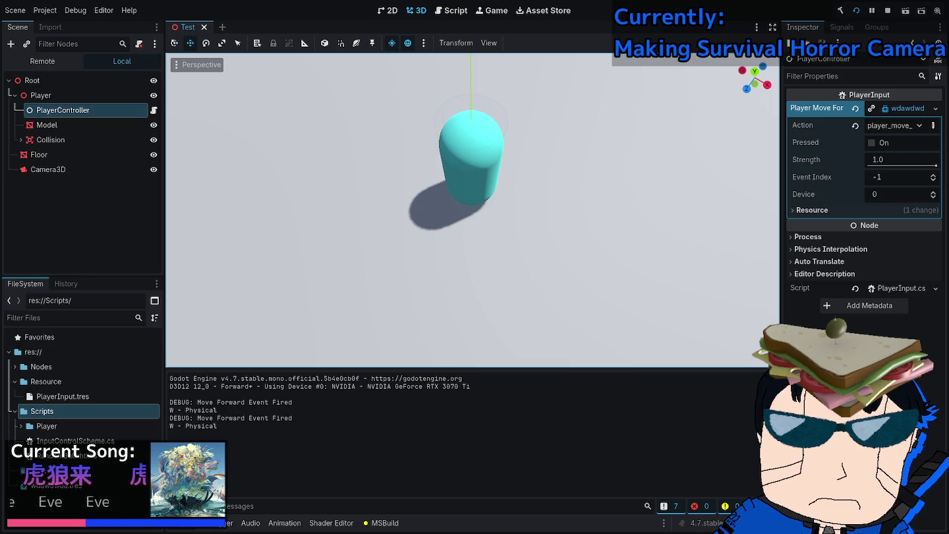
key(w)
key(w)
key(w)
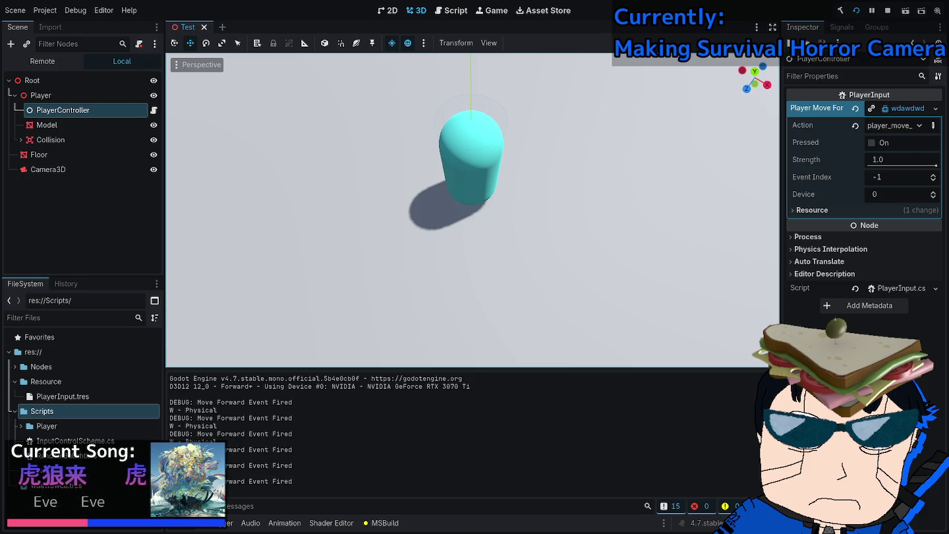
key(F8)
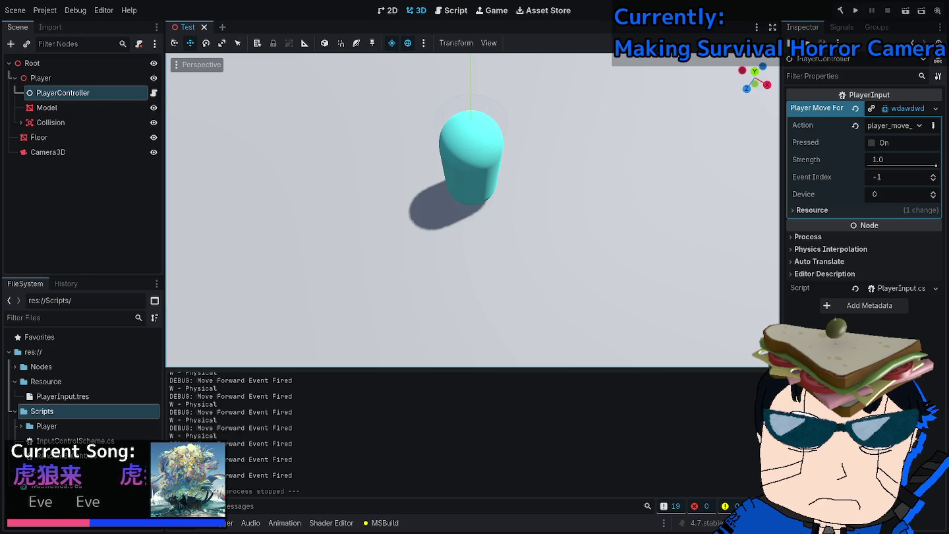
key(alt+Tab)
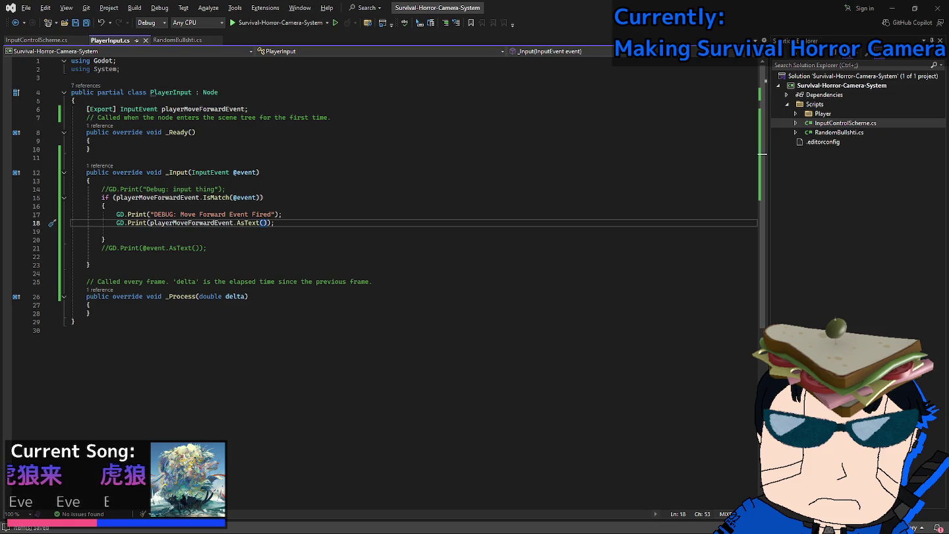
Change the playerMoveForwardEvent field type to InputEventAction and save PlayerInput.cs.
key(alt+Tab)
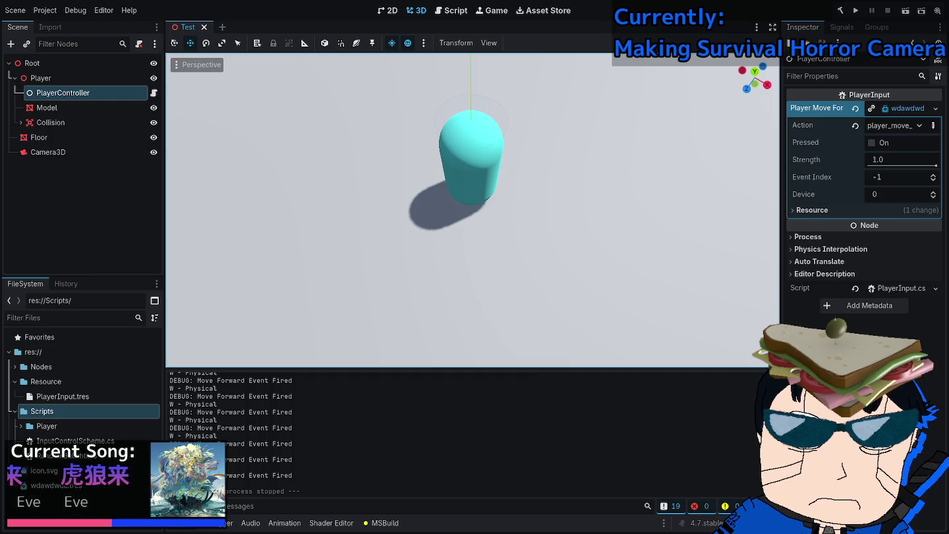
key(alt+Tab)
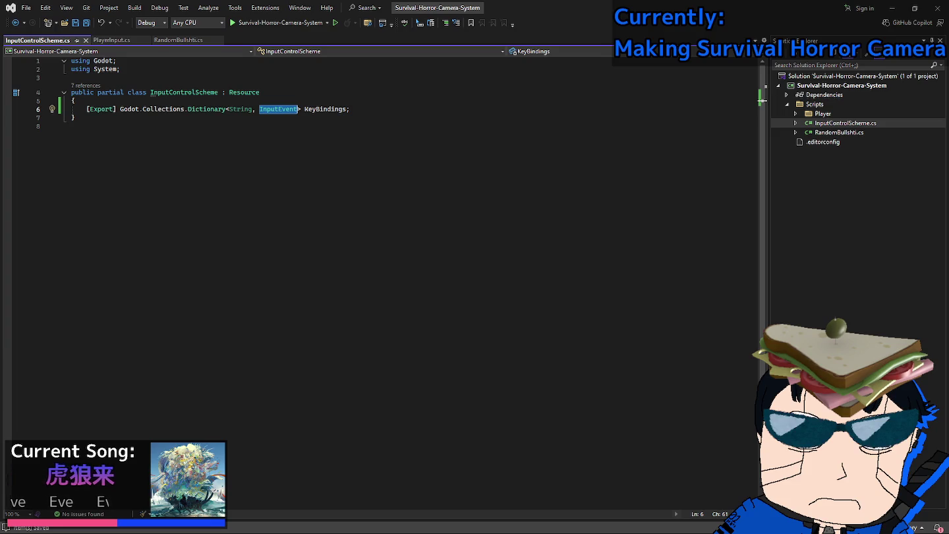
key(ctrl+Tab)
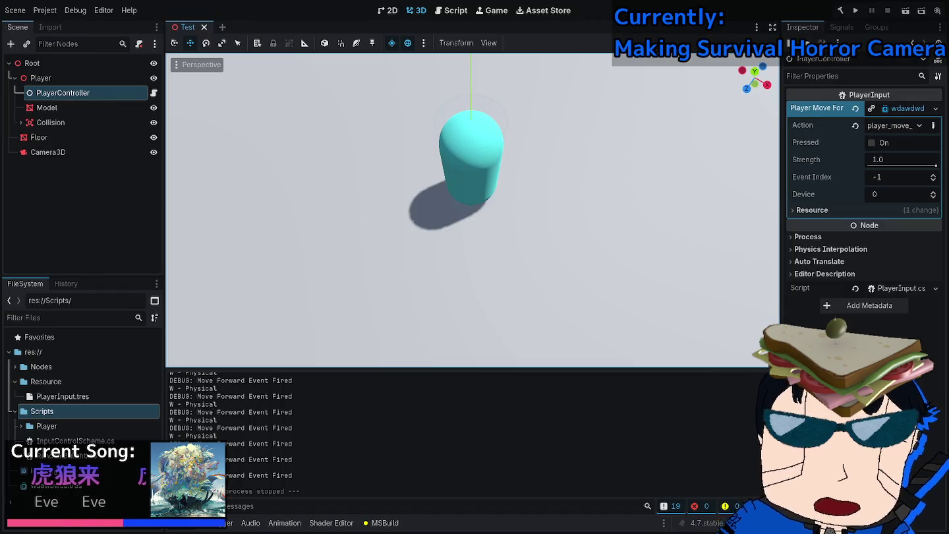
key(alt+Tab)
text(Action)
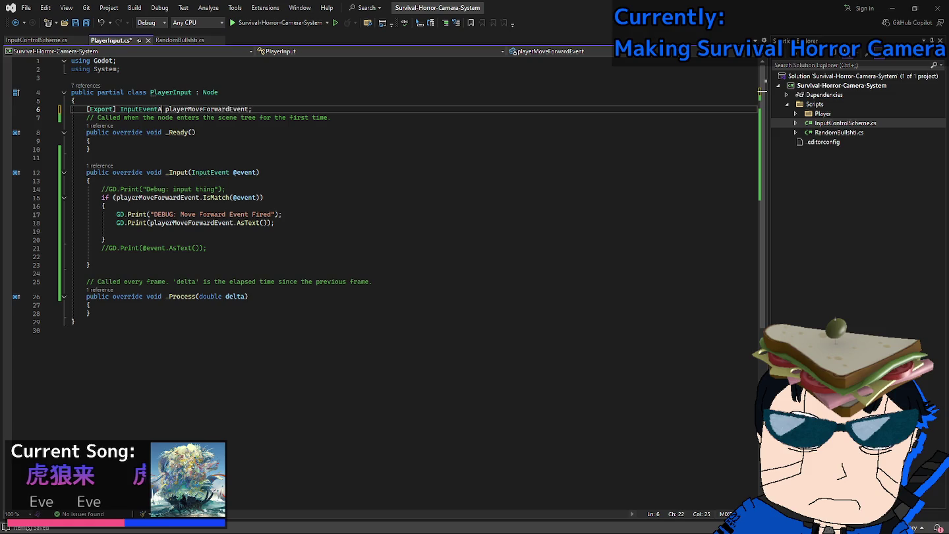
key(ctrl+s)
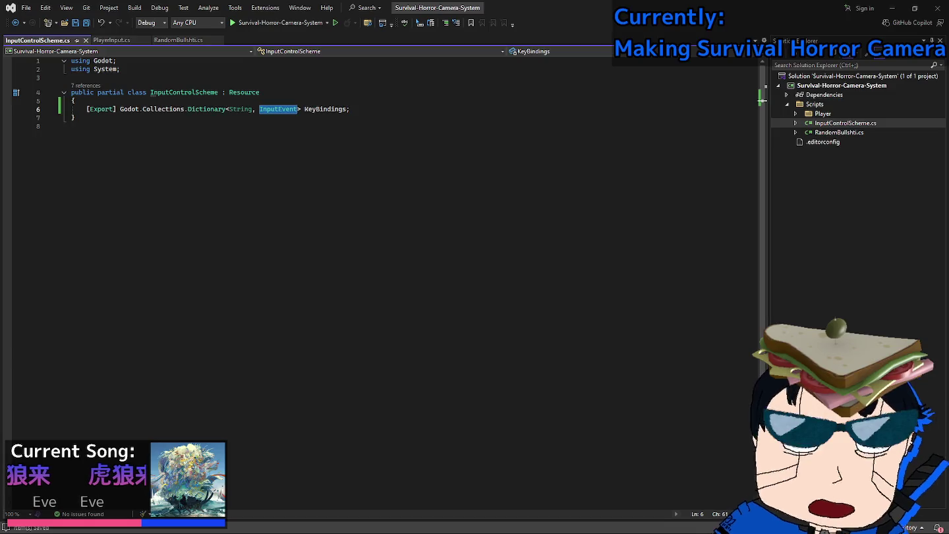
Print playerMoveForwardEvent.Action instead of AsText() on line 18, then run the game with F5.
click(350, 108)
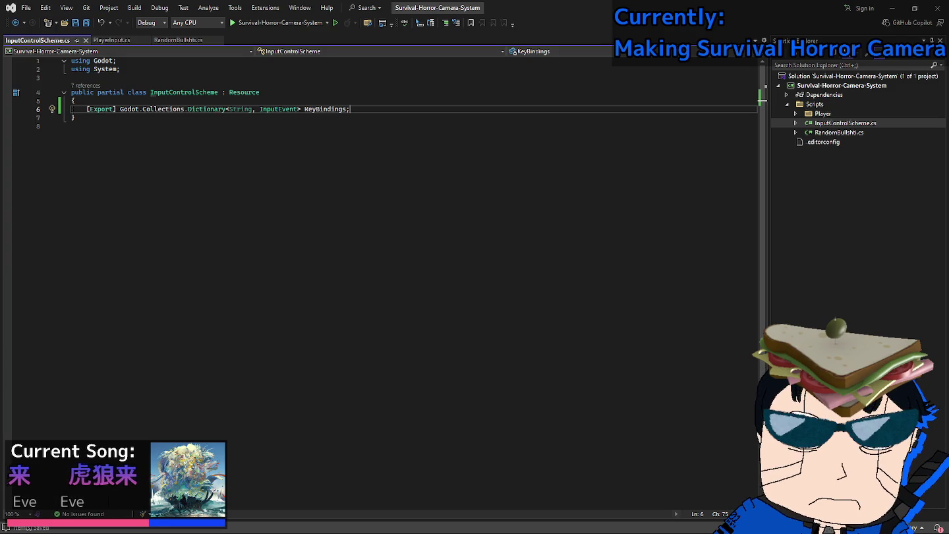
key(alt+Tab)
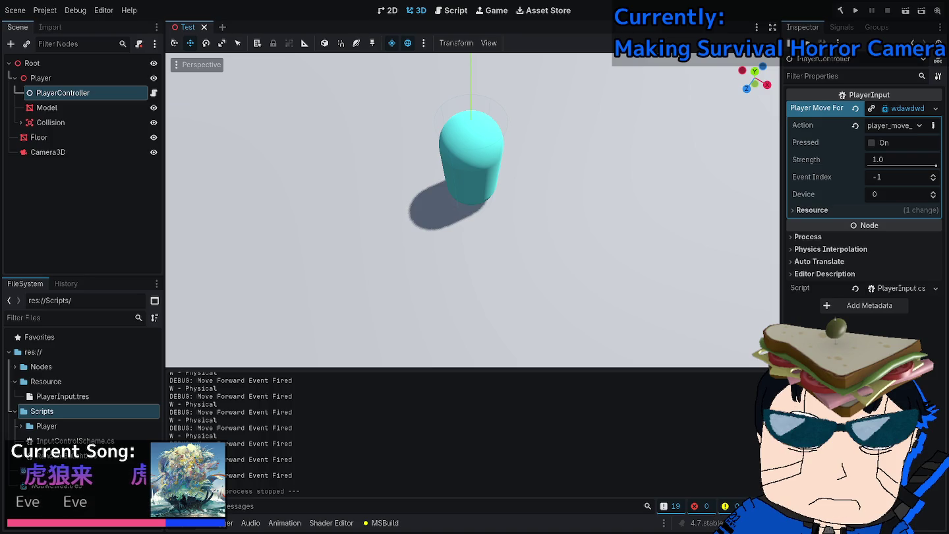
key(alt+Tab)
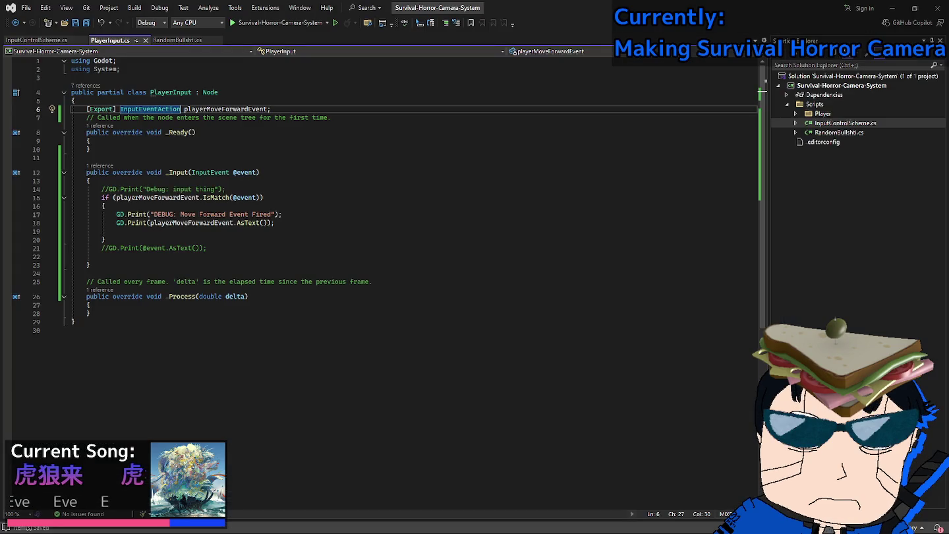
double_click(252, 223)
text(ac)
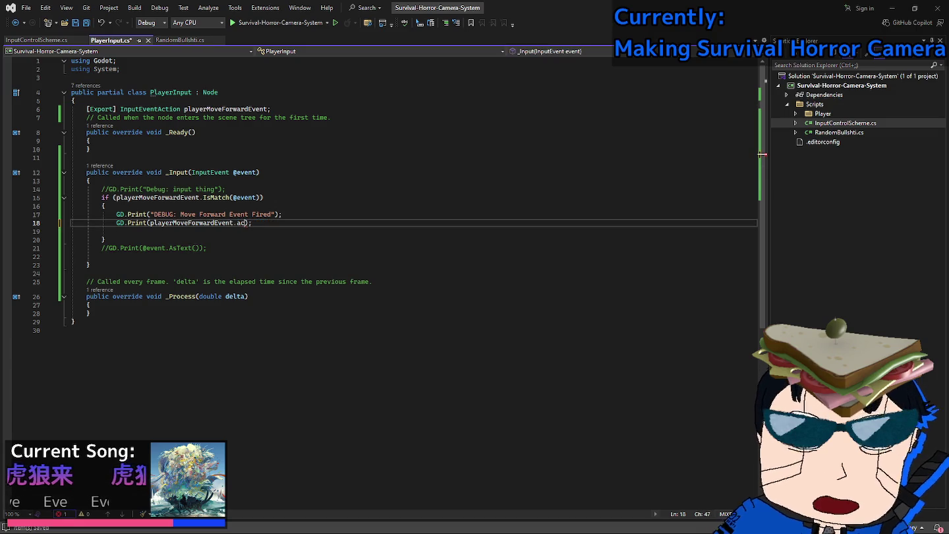
key(Tab)
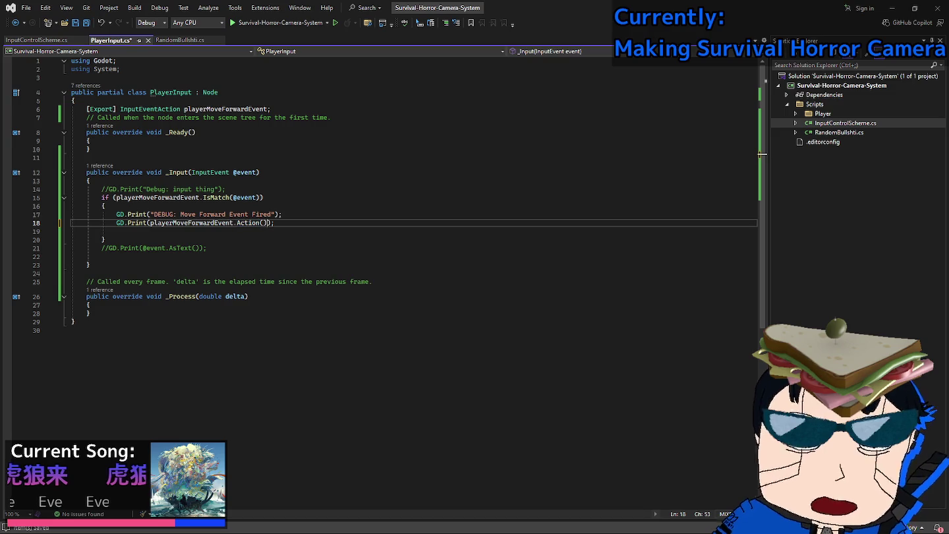
key(alt+Tab)
key(F5)
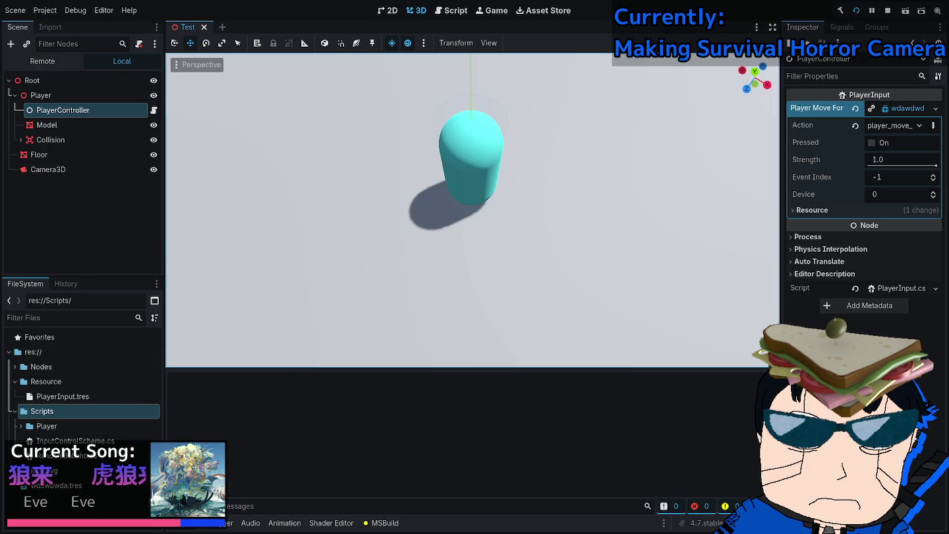
Press W in the game to log 'player_move_forward', stop with F8, and return to Visual Studio.
key(w)
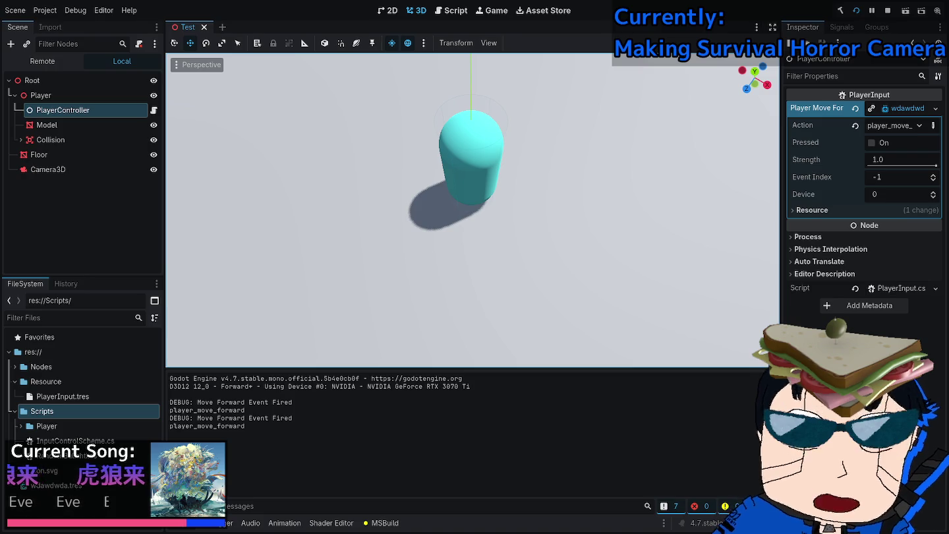
key(F8)
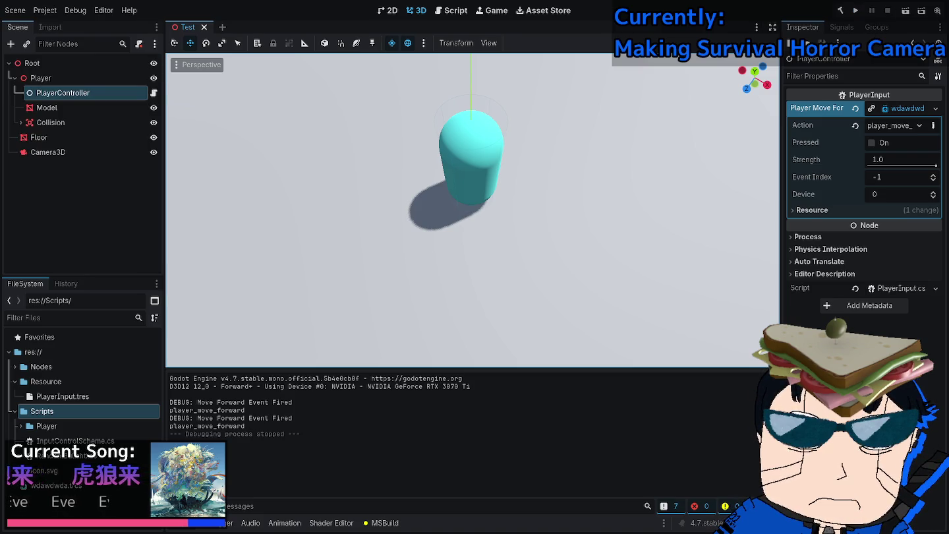
key(alt+Tab)
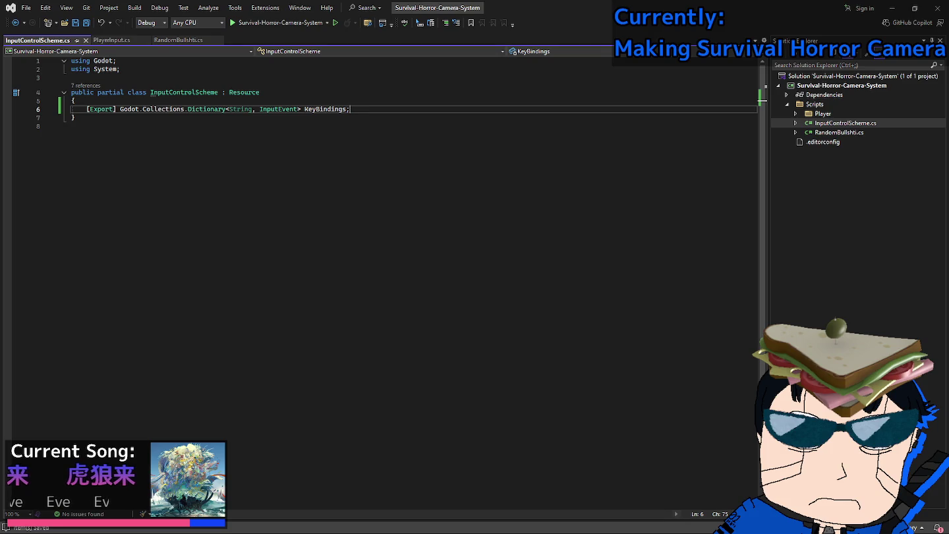
Change KeyBindings' type to Godot.Collections.Array<InputEventAction> and save InputControlScheme.cs.
key(ctrl+Left)
key(ctrl+Left)
key(ctrl+Left)
key(ctrl+shift+Left)
key(ctrl+shift+Left)
key(ctrl+shift+Left)
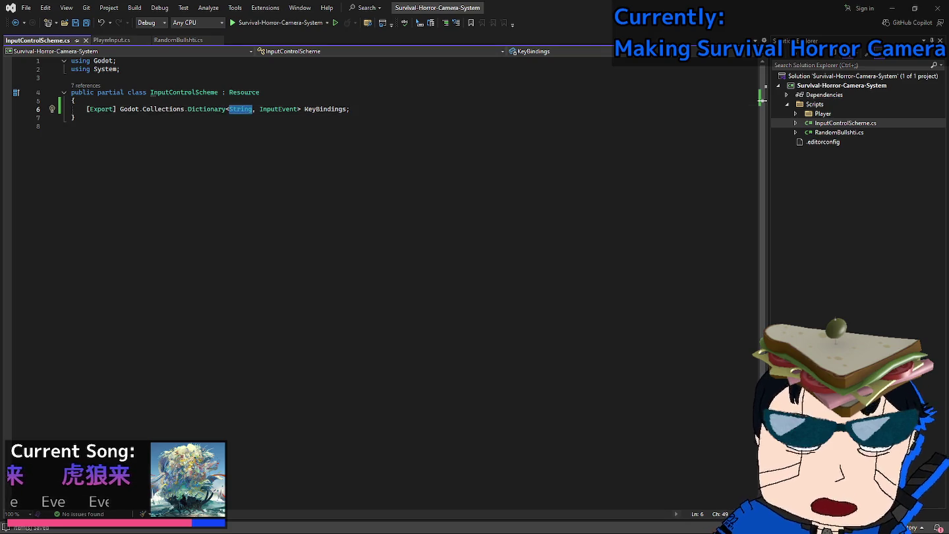
key(shift+Right)
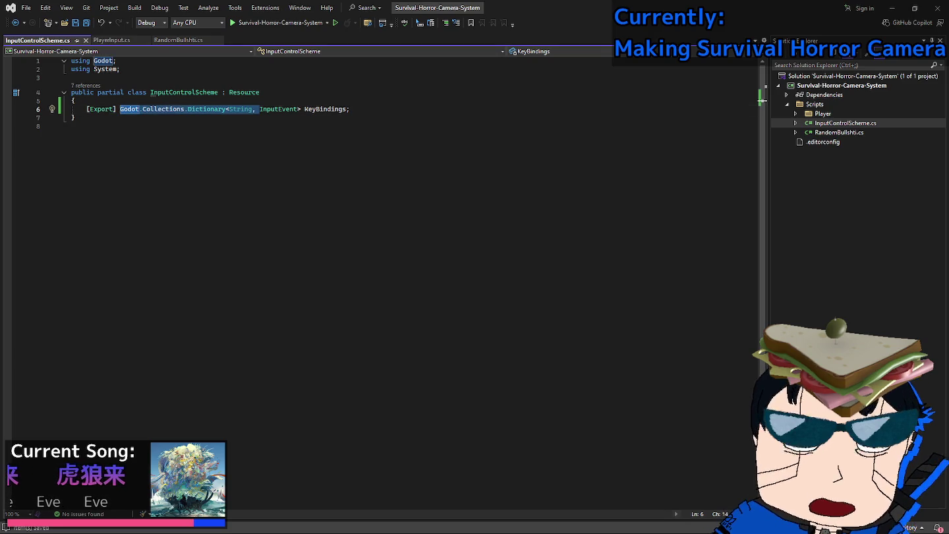
key(Right)
key(ctrl+Left)
key(ctrl+Left)
key(ctrl+shift+Left)
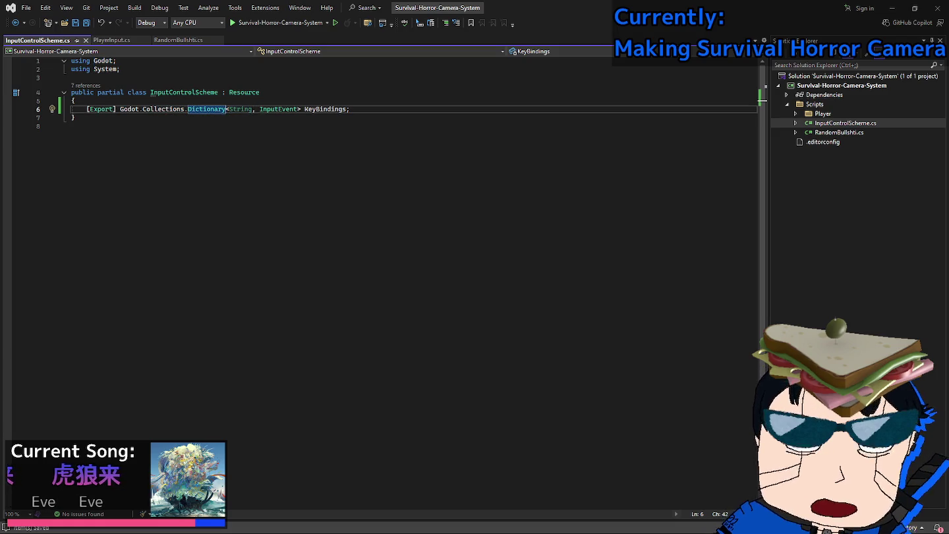
text(Array)
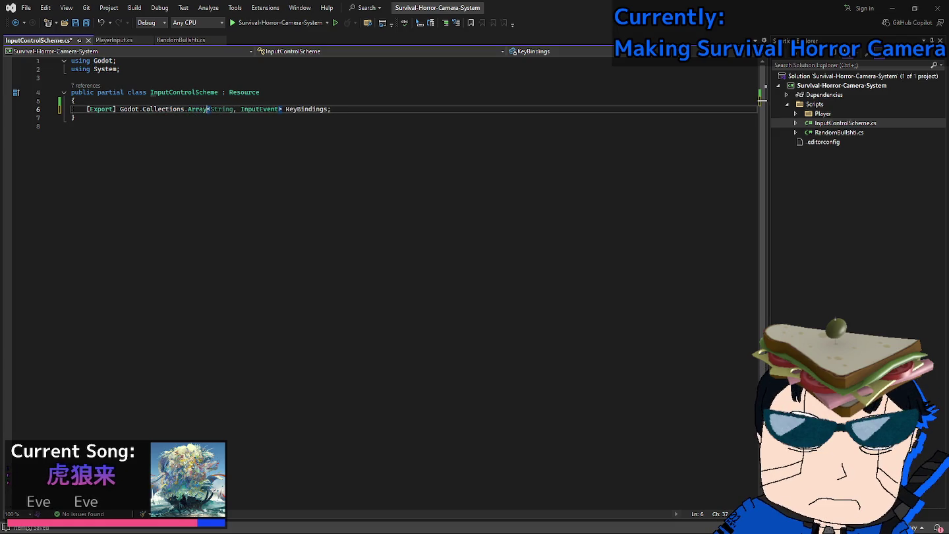
key(Right)
key(ctrl+shift+Right)
key(ctrl+shift+Right)
key(Delete)
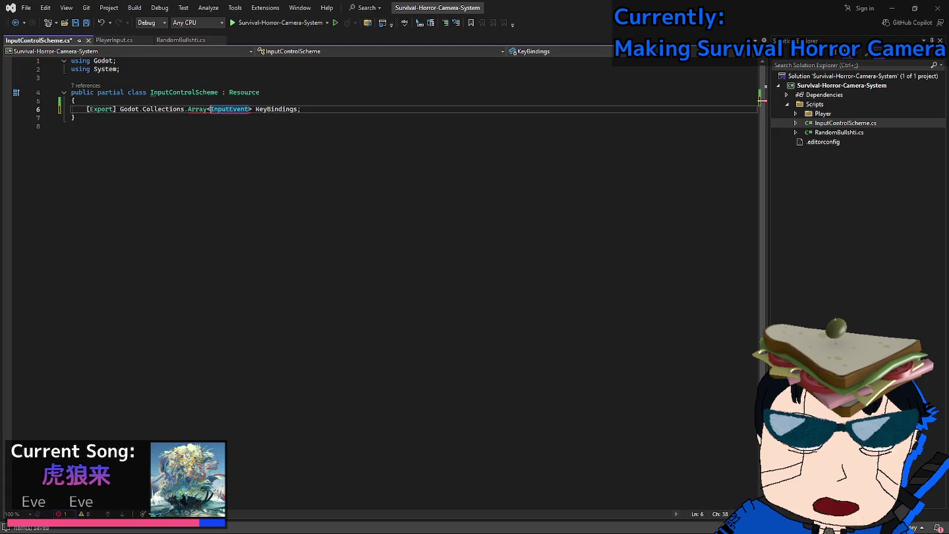
text(Action)
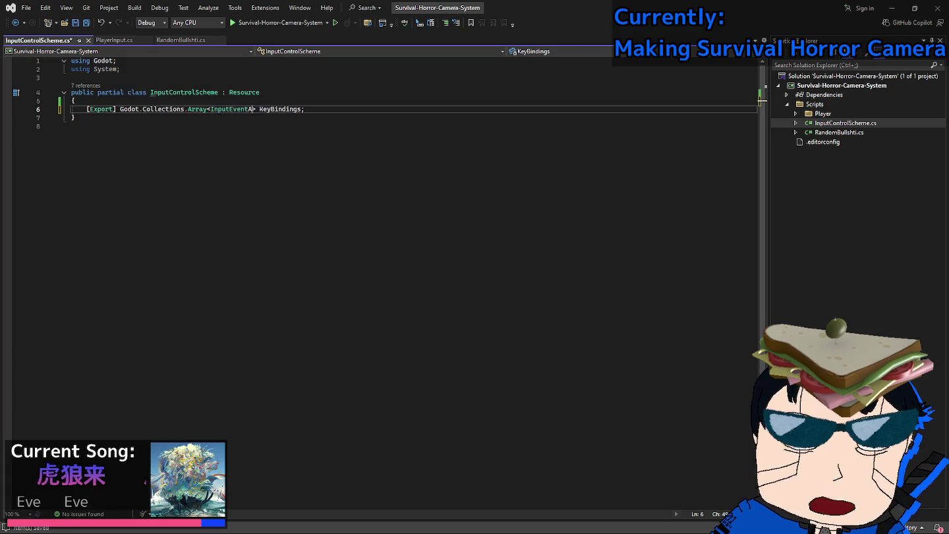
key(ctrl+Right)
key(ctrl+s)
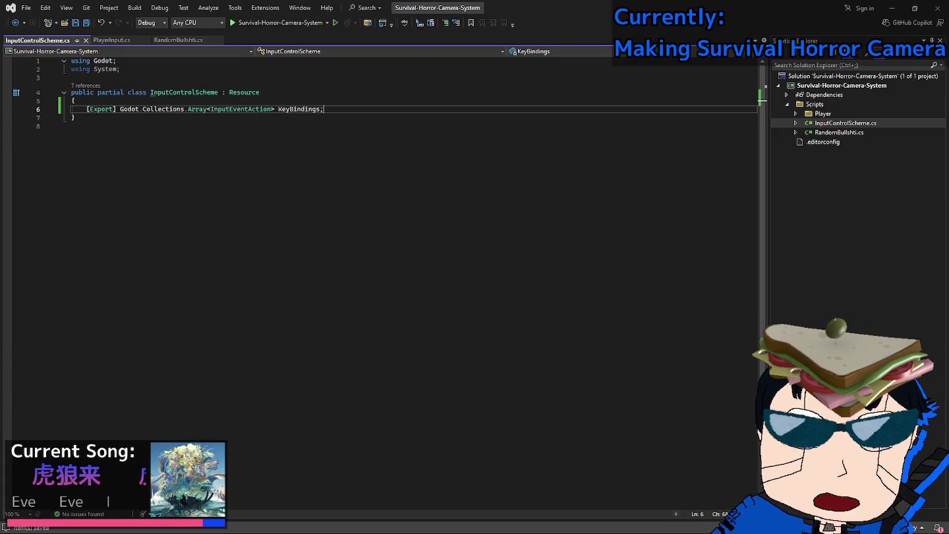
Add blank lines below the KeyBindings field for a new member.
key(Return)
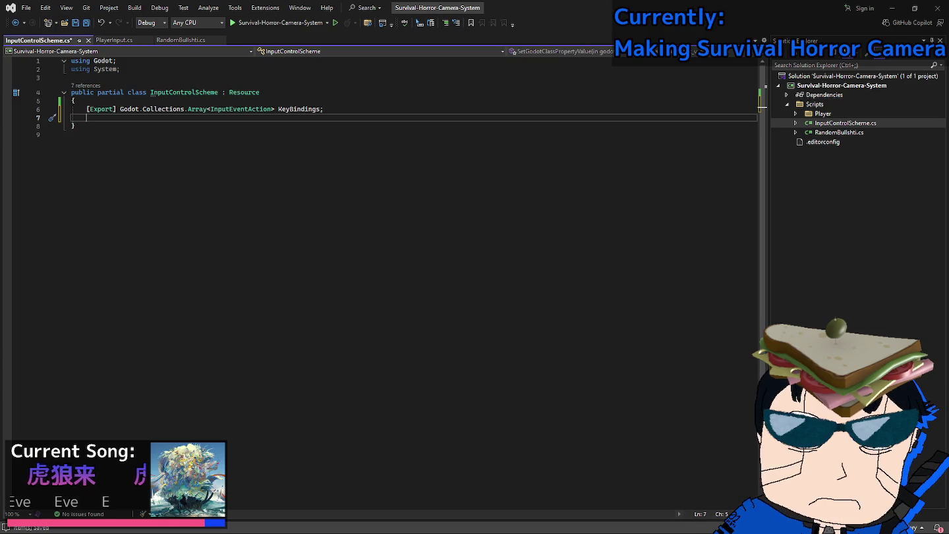
key(ctrl+s)
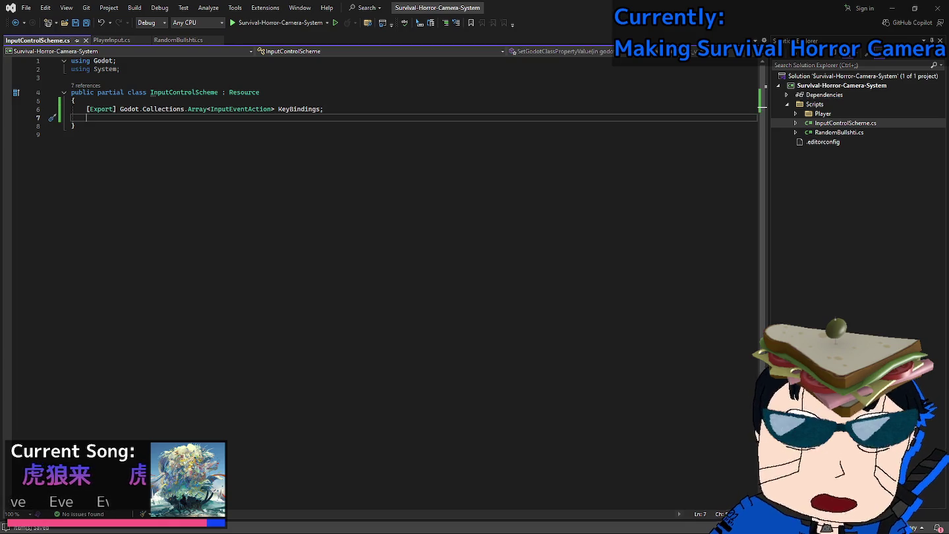
key(Return)
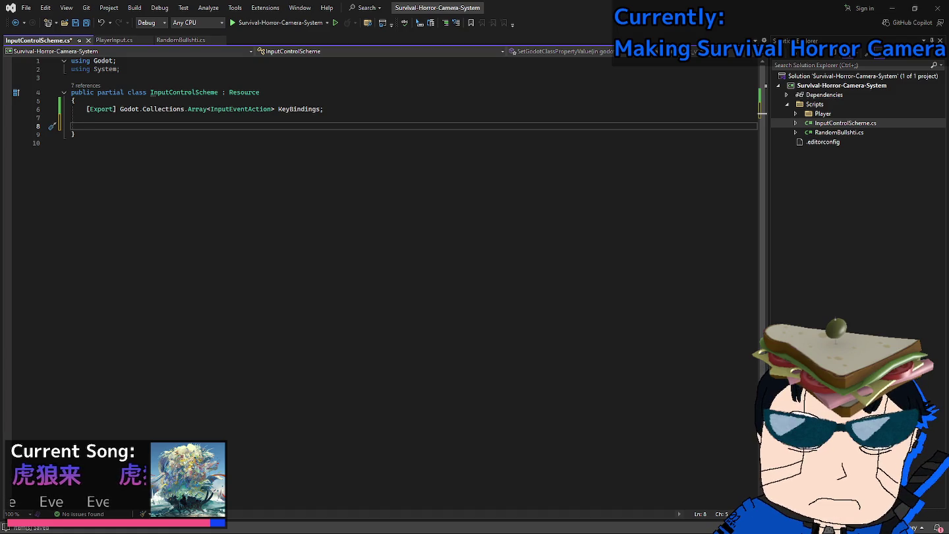
Write 'public string[] GetKeyBindingNames() { }' below the KeyBindings field, leaving the body empty.
text(public )
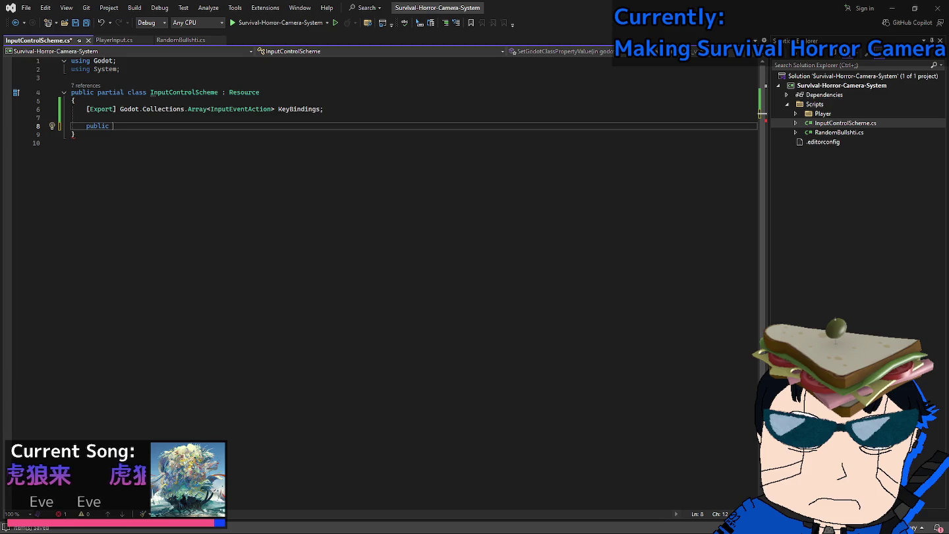
text(Array)
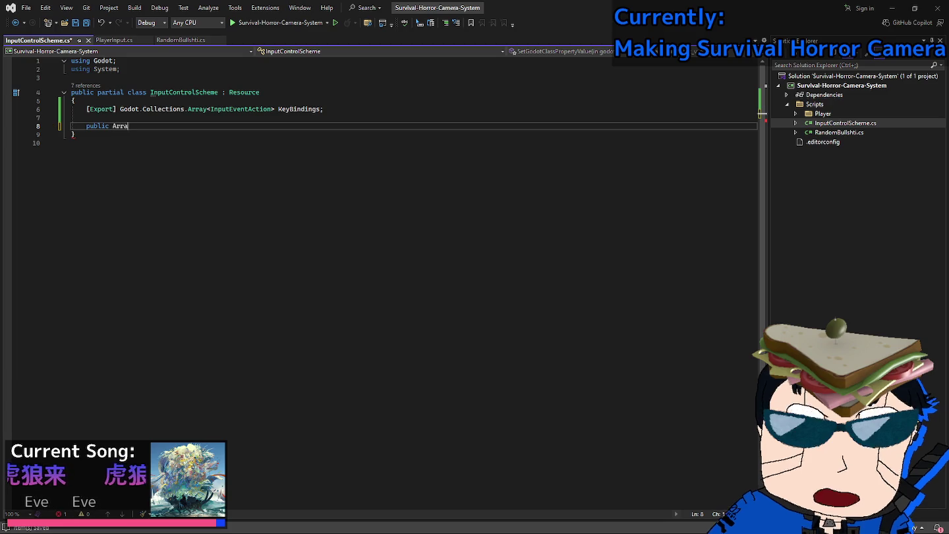
key(BackSpace)
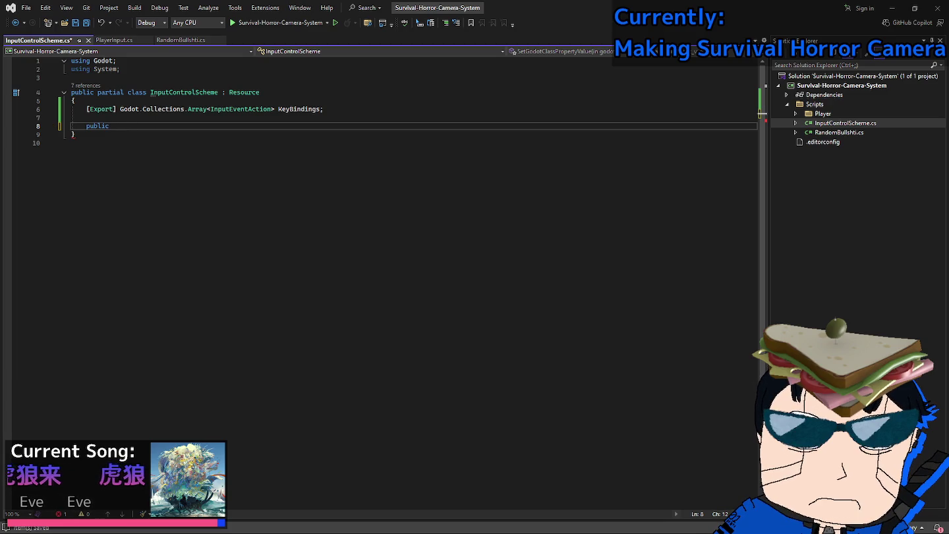
text(System)
text(.Collections.)
text(Array)
key(ctrl+BackSpace)
key(ctrl+BackSpace)
key(ctrl+BackSpace)
key(ctrl+BackSpace)
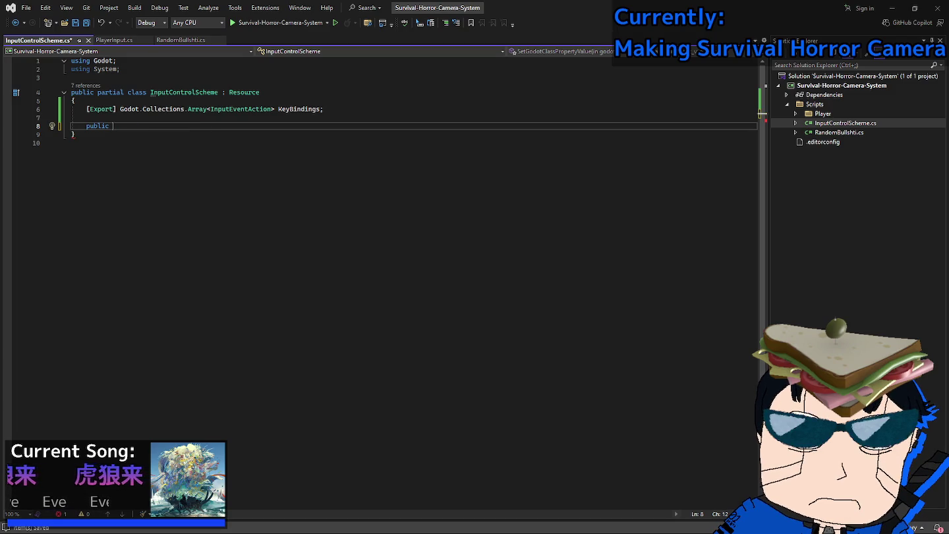
key(alt+Tab)
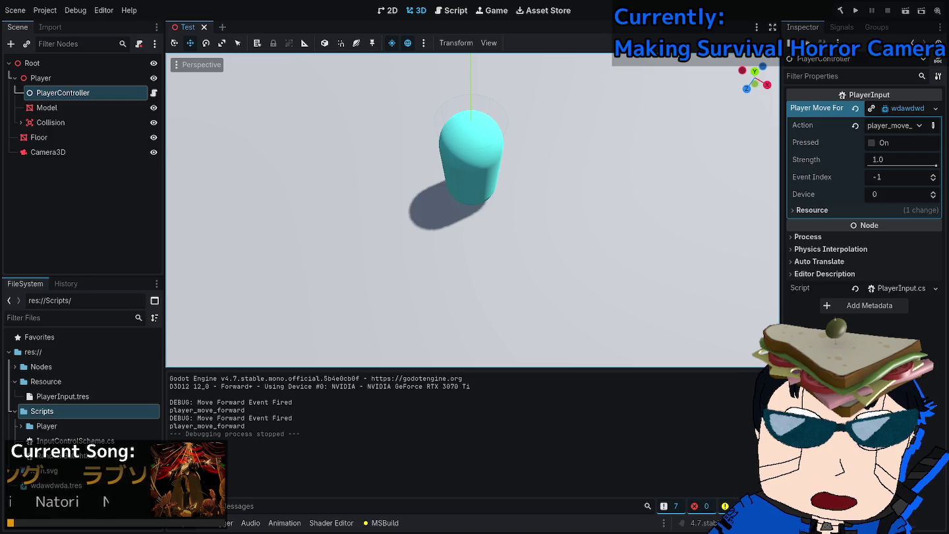
key(alt+Tab)
text(string[] )
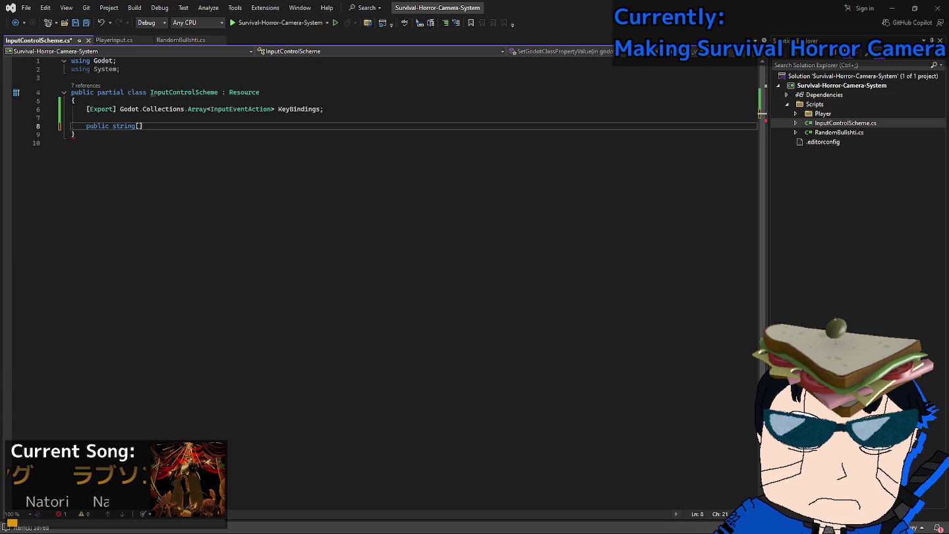
text(KeyBindingNames)
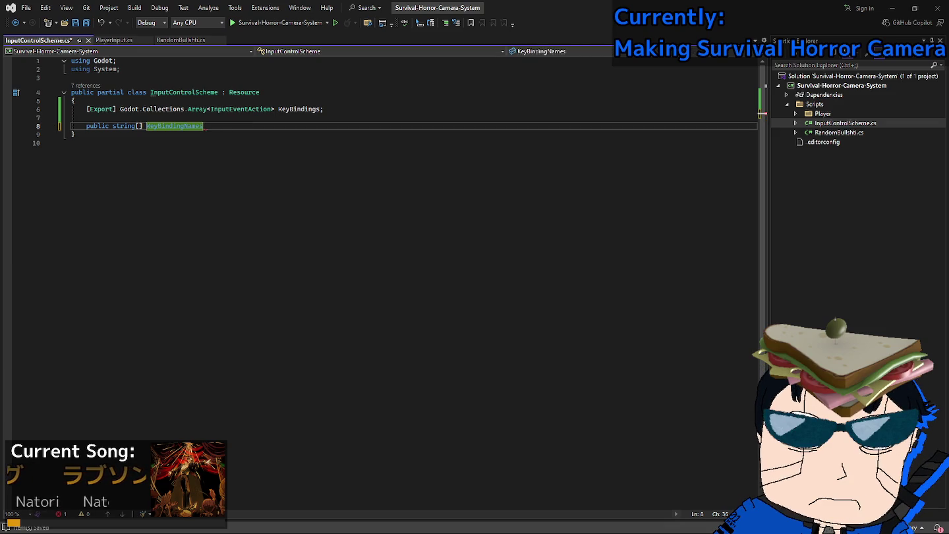
text(()
key(ctrl+BackSpace)
key(ctrl+BackSpace)
text(GetKeyBindingNames() {)
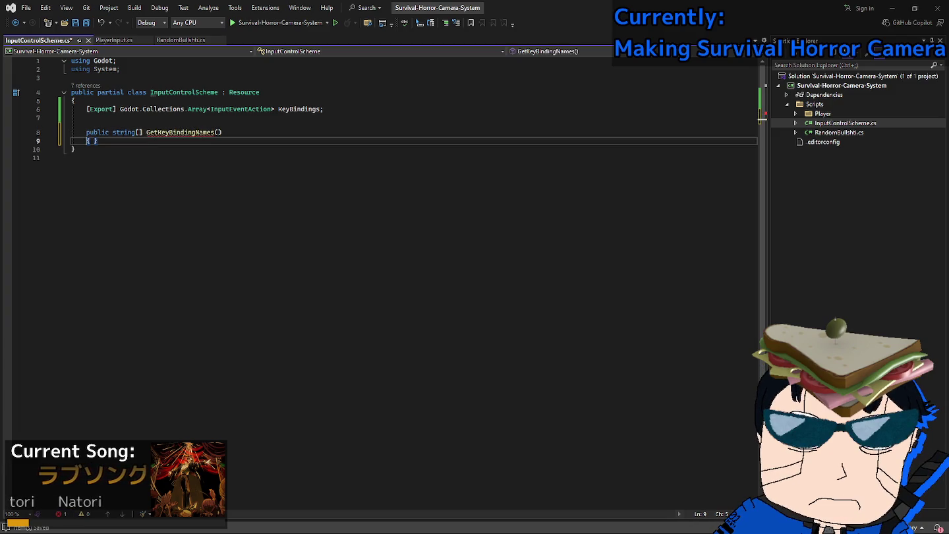
key(Return)
Add a 'using System.Collections.Generic;' directive to InputControlScheme.cs and save.
key(ctrl+s)
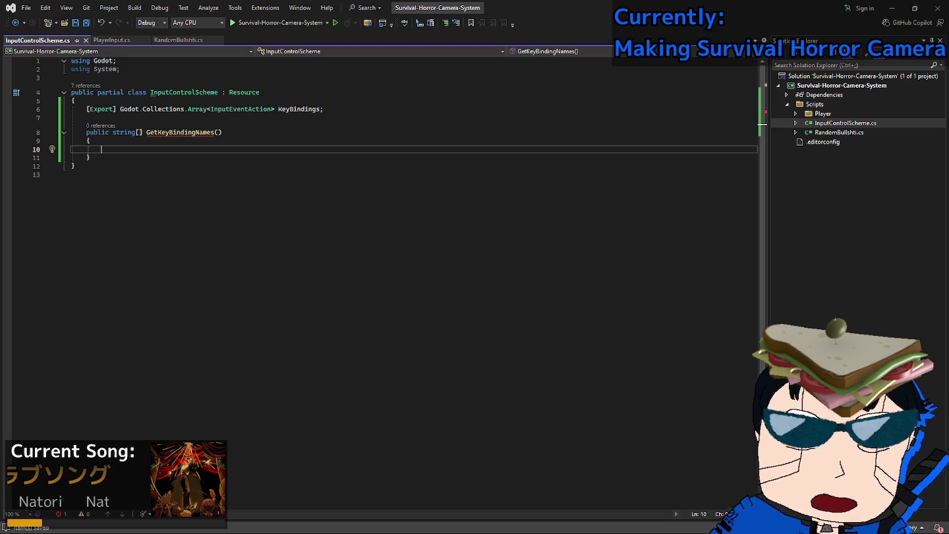
key(Up)
key(Up)
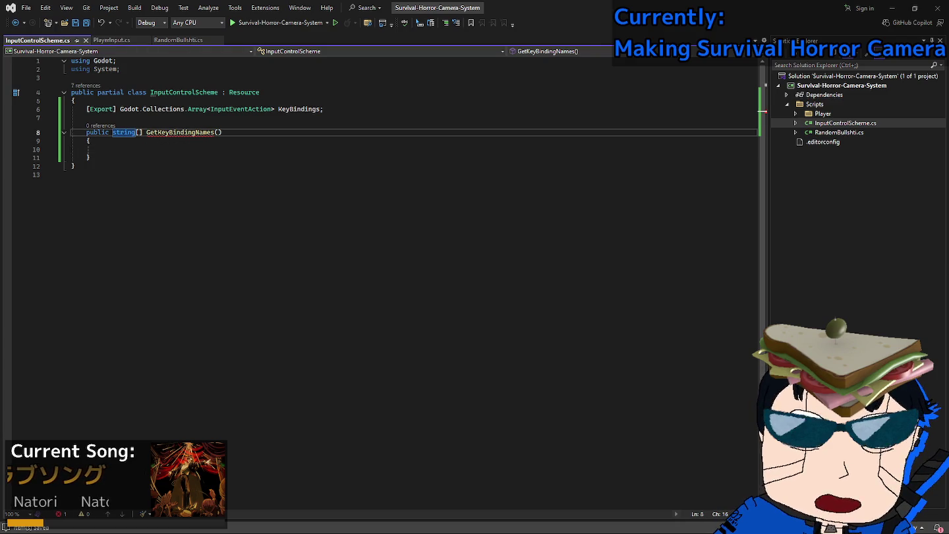
key(Down)
key(Down)
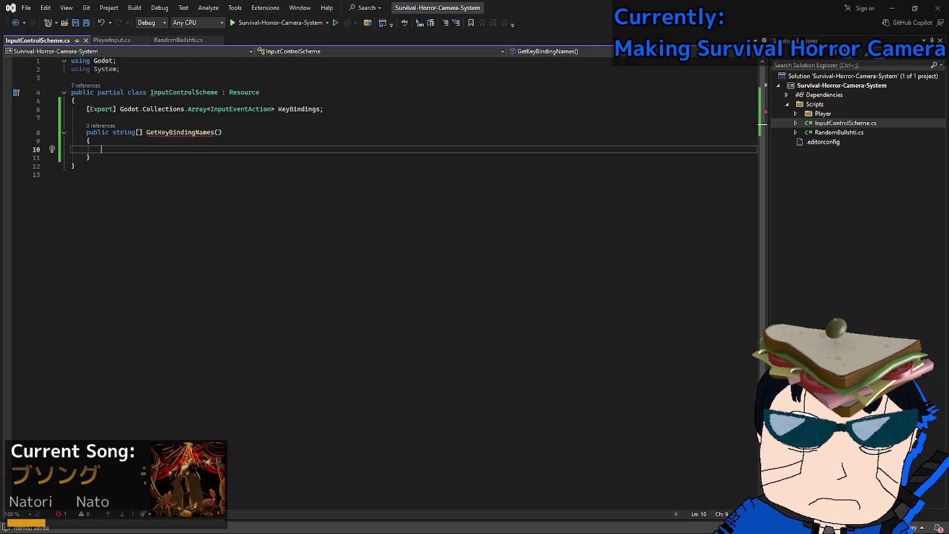
text(System.CO)
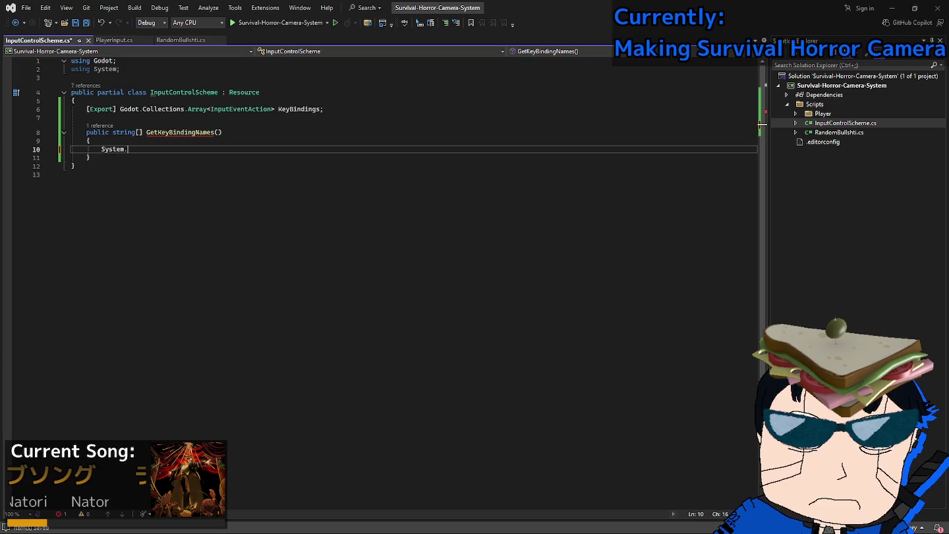
key(Tab)
text(.ArrayLis)
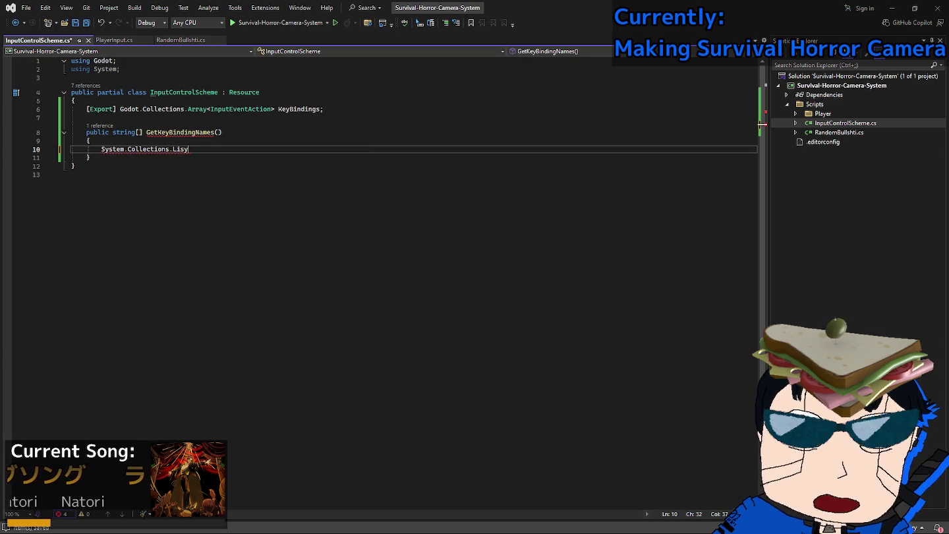
text(t)
key(BackSpace)
key(BackSpace)
key(BackSpace)
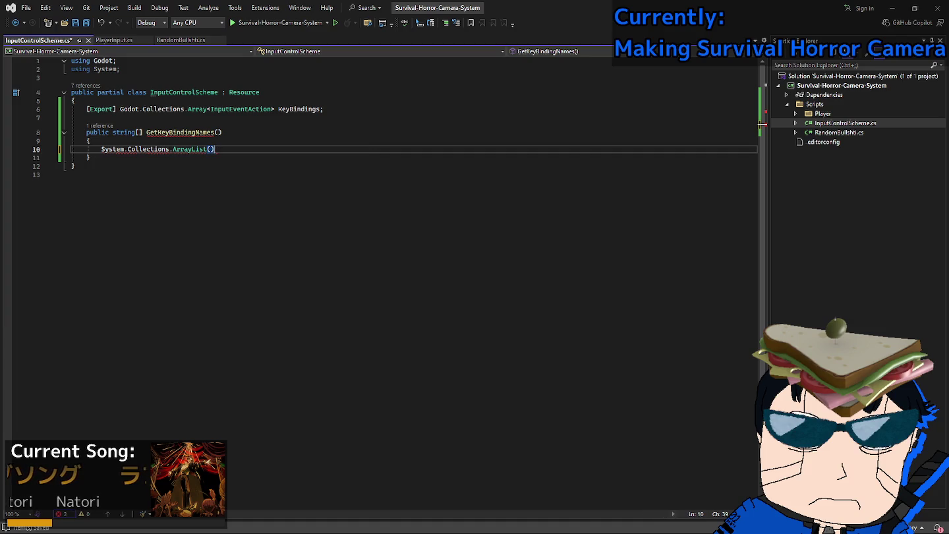
text(Arr)
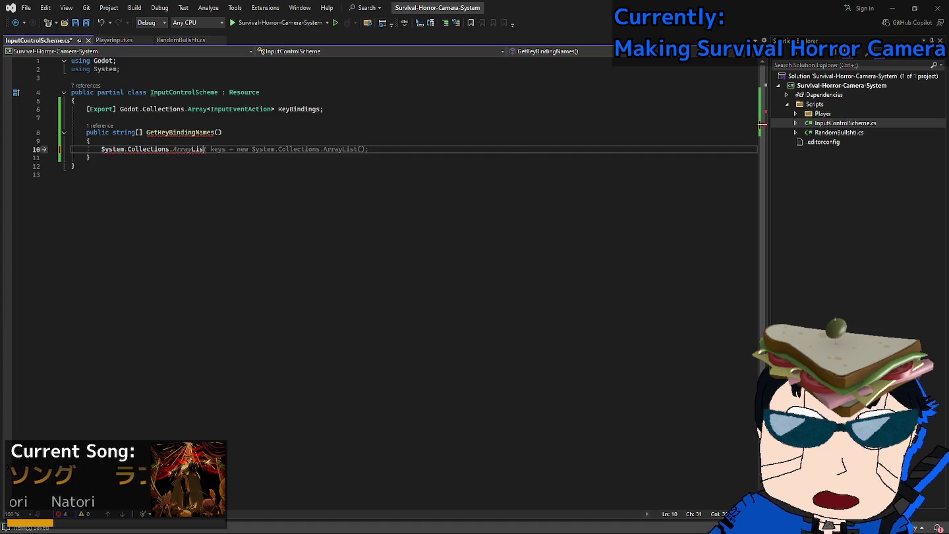
key(BackSpace)
key(BackSpace)
key(BackSpace)
text(Lis)
click(120, 69)
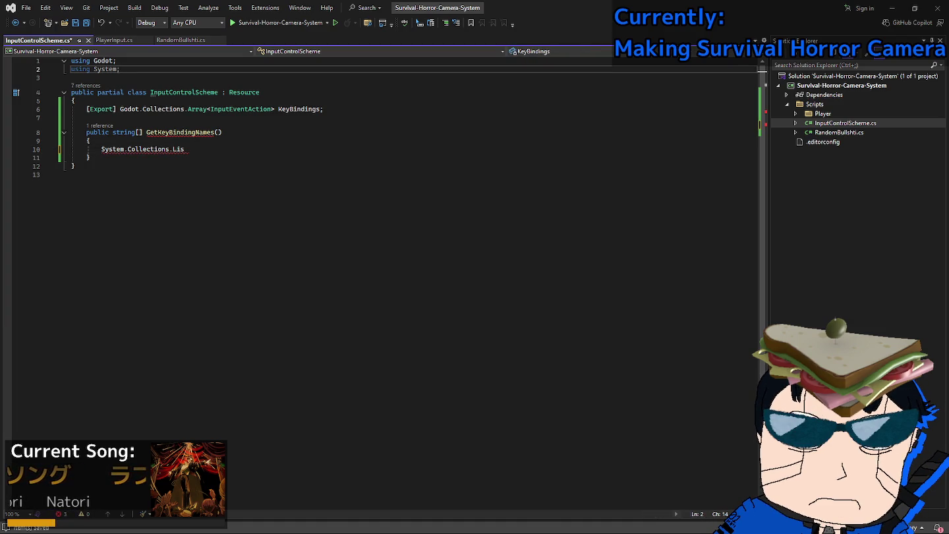
key(Return)
text(using Syt)
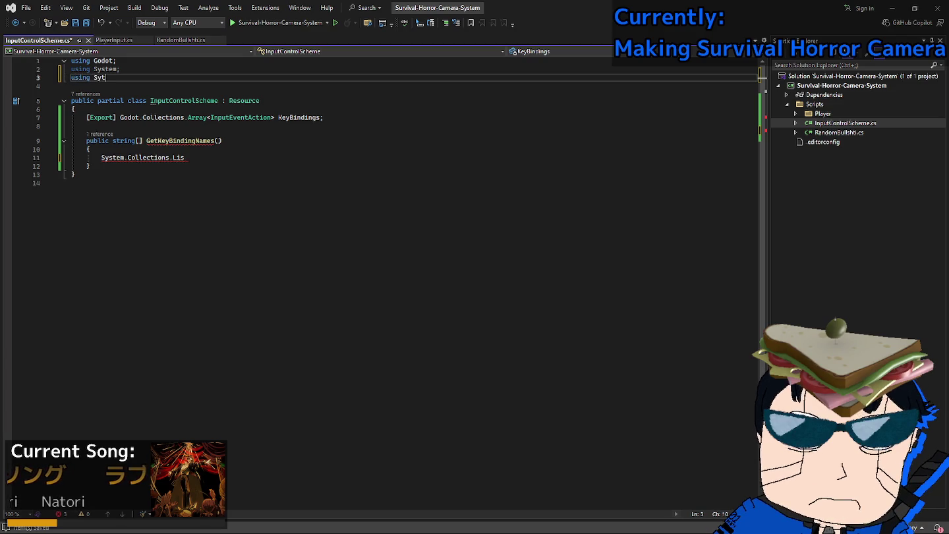
key(BackSpace)
text(stem.Co)
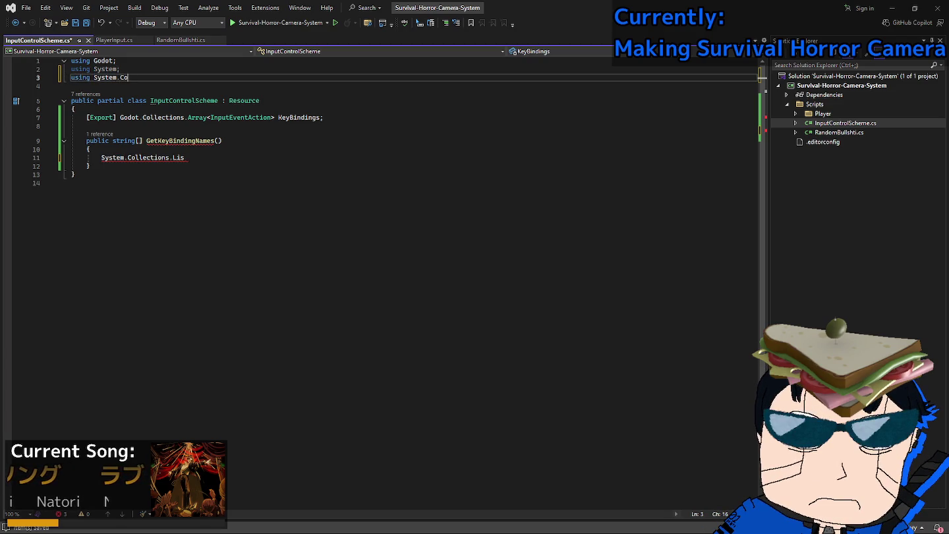
text(llections.Generic;)
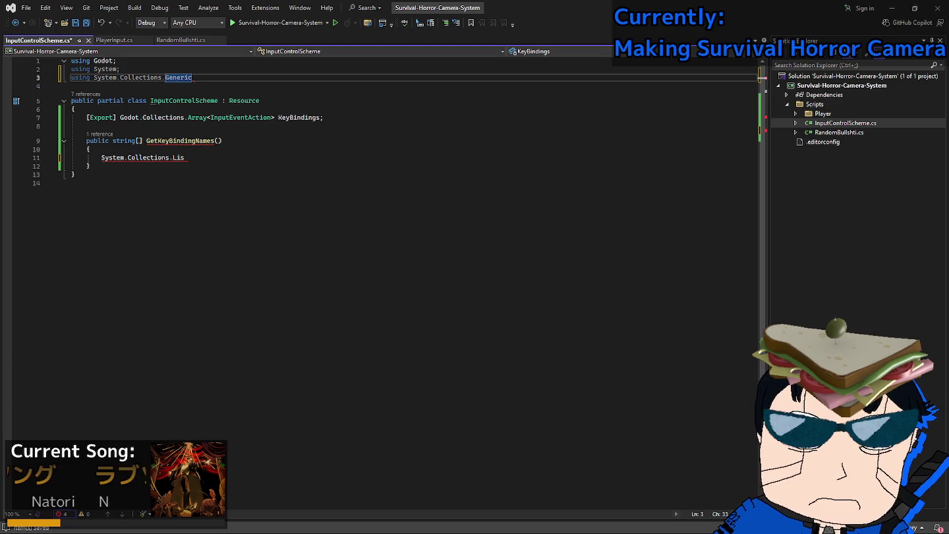
key(ctrl+s)
Build a List<string> names and a foreach over KeyBindings adding each keyBinding.Action.
key(Down)
key(Down)
key(Down)
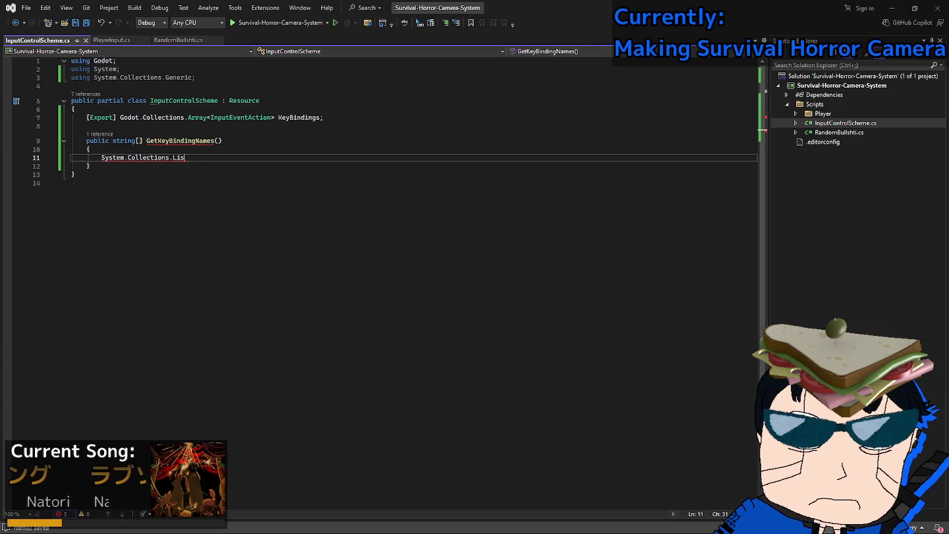
key(ctrl+BackSpace)
key(ctrl+BackSpace)
key(ctrl+BackSpace)
text(L)
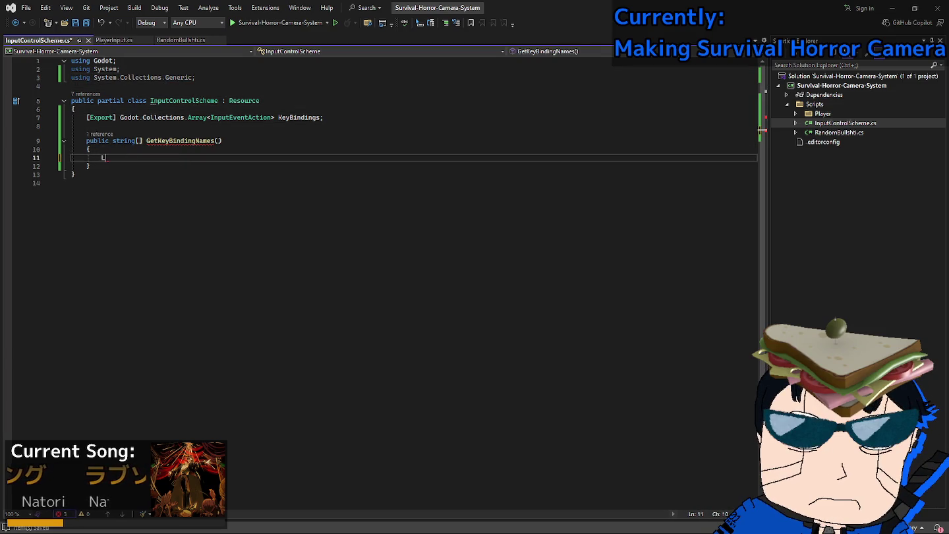
text(ist<string)
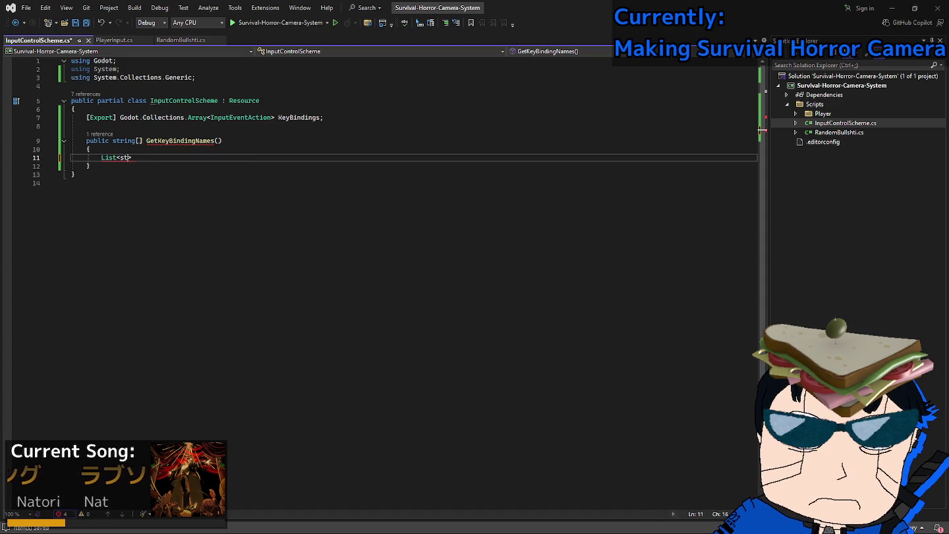
text(>)
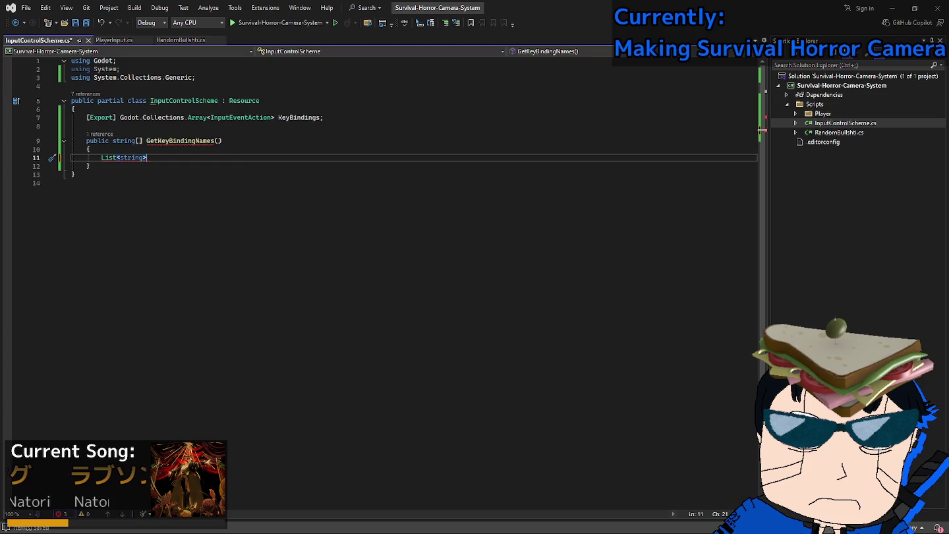
text( names =)
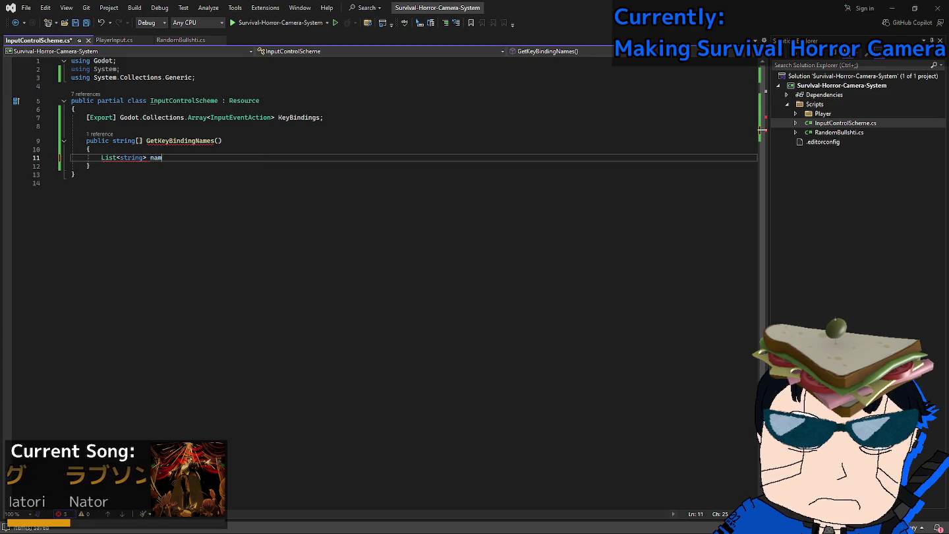
key(Tab)
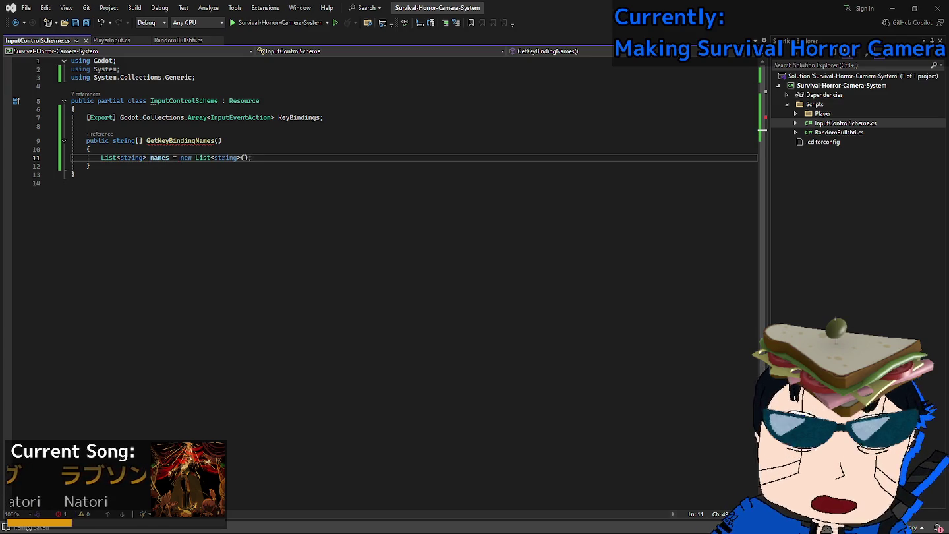
key(Return)
key(Tab)
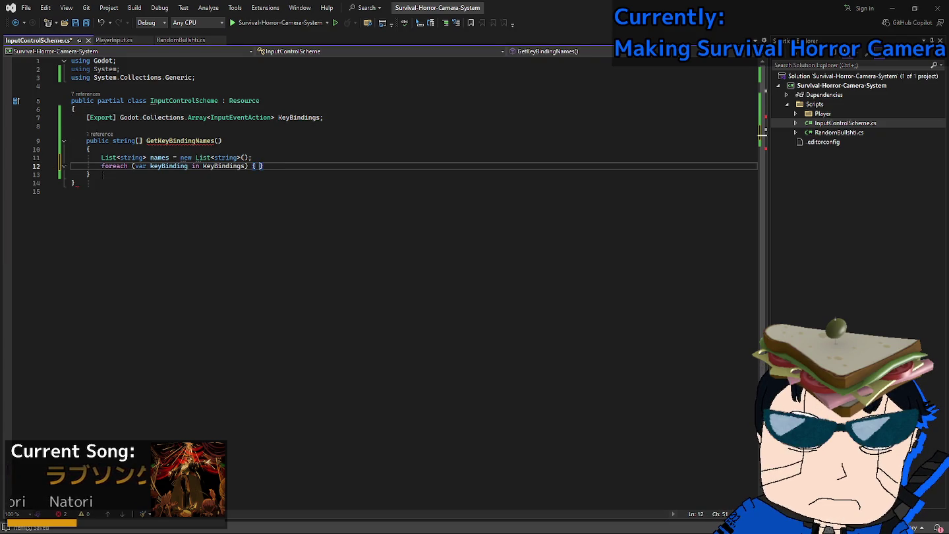
key(Return)
text(names.)
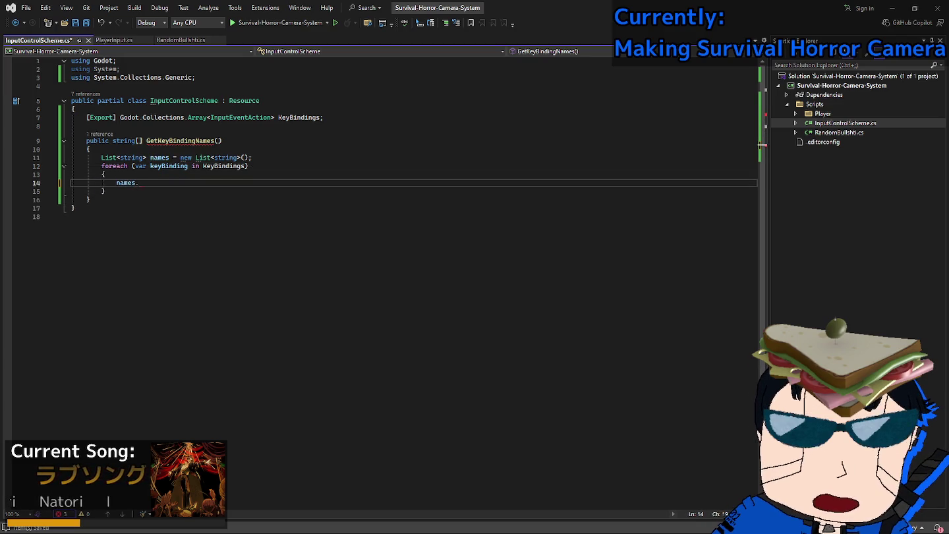
text(Add())
key(Left)
key(Left)
text(keyBinding.)
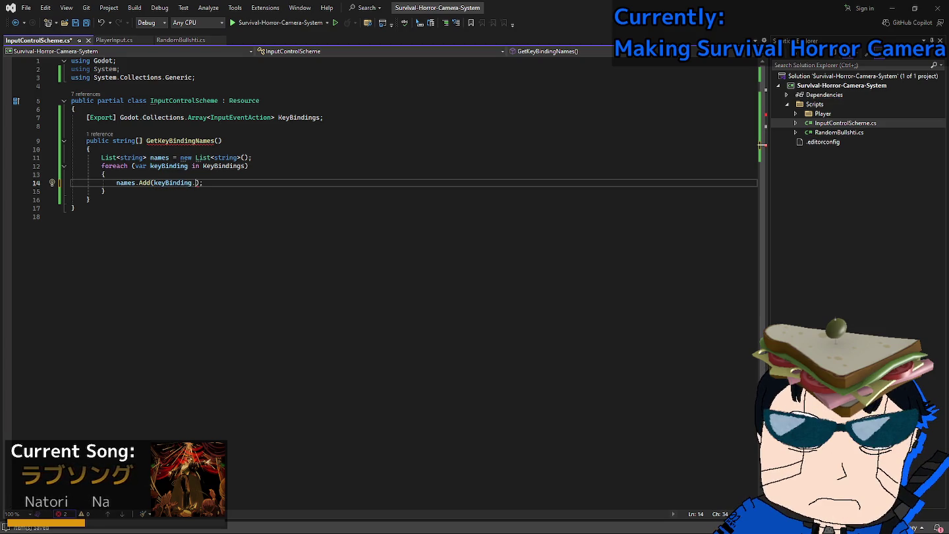
text(Action)
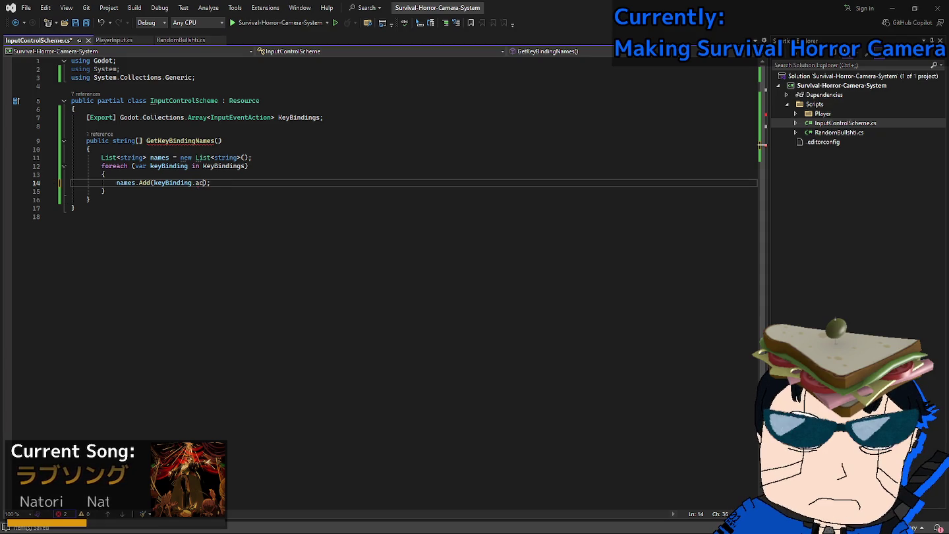
key(End)
key(ctrl+s)
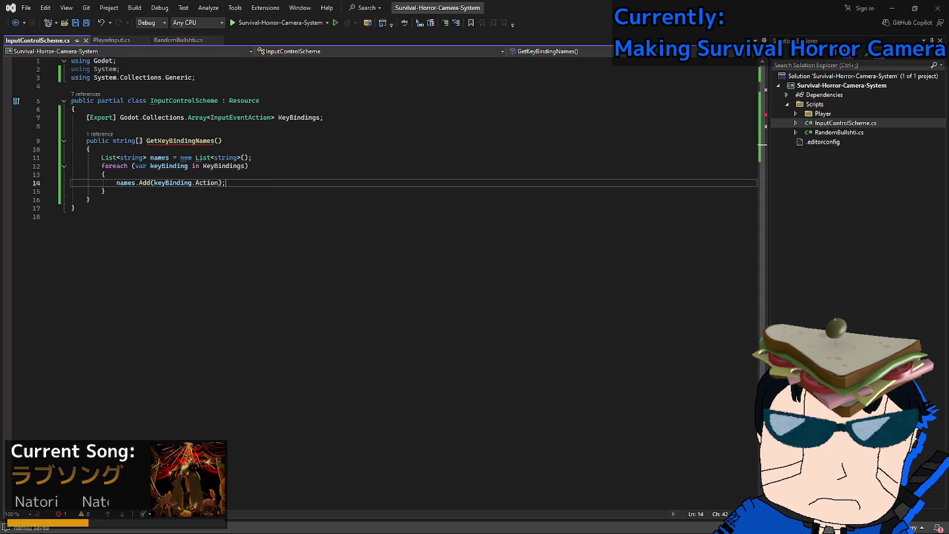
Return names.ToArray() at the end of the method, save, and switch to PlayerInput.cs.
key(Down)
key(Return)
text(return)
key(Tab)
key(ctrl+s)
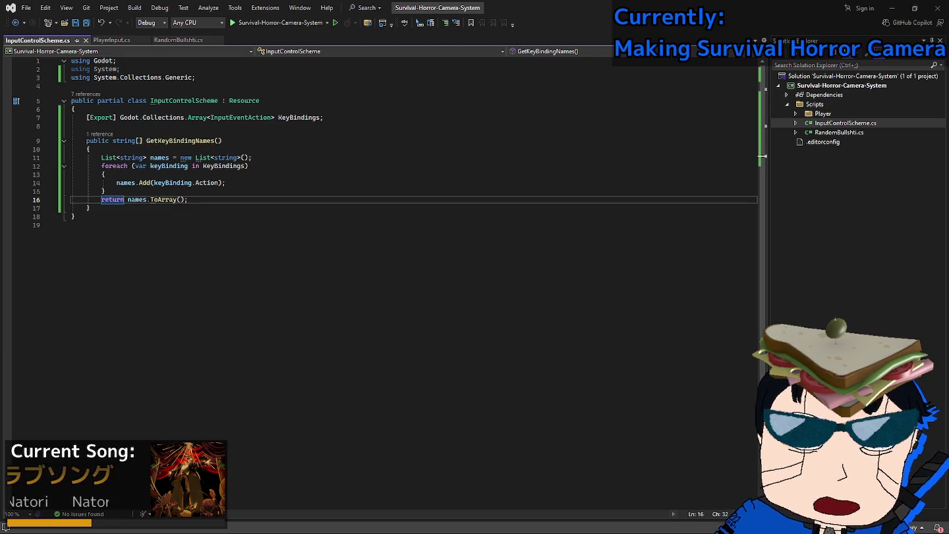
key(ctrl+alt+Page_Down)
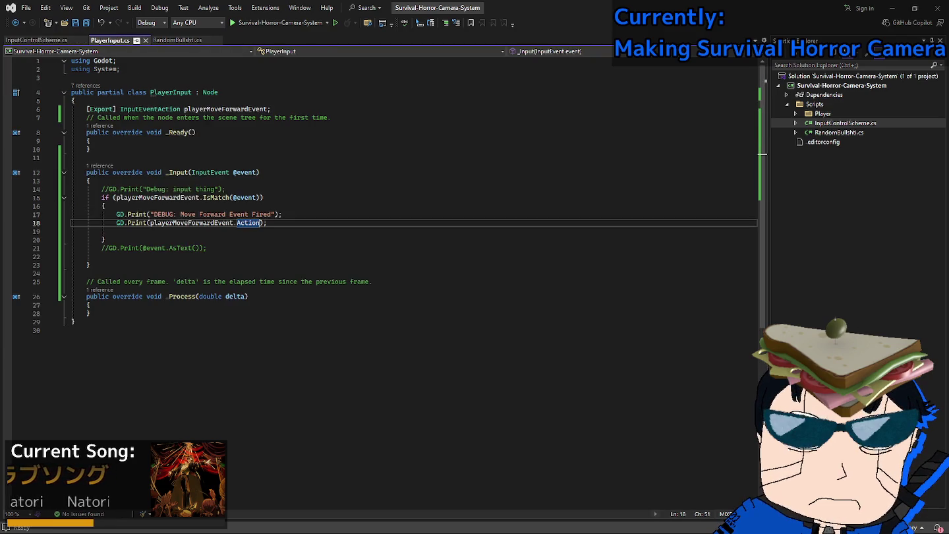
Change the exported field's type on line 6 from InputEventAction to InputControlScheme.
key(ctrl+alt+Page_Down)
click(72, 223)
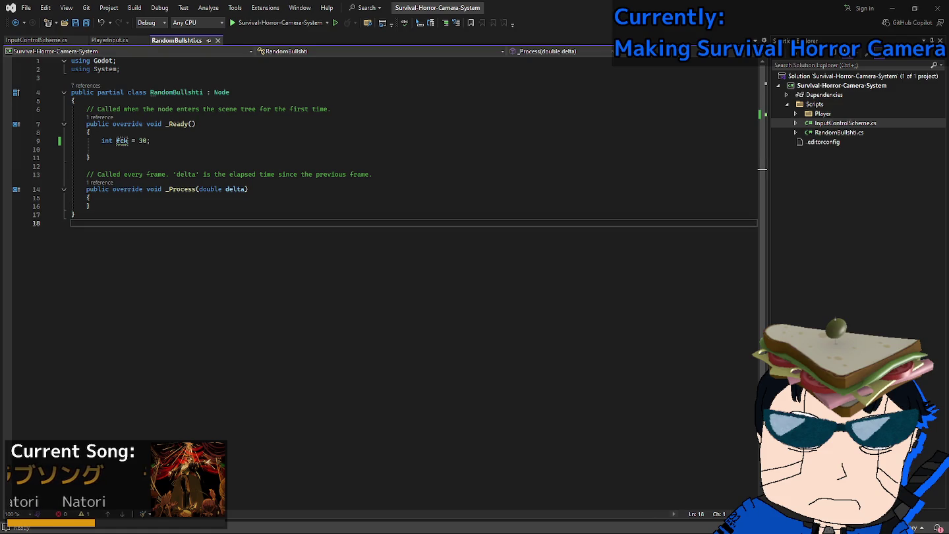
key(ctrl+alt+Page_Up)
click(270, 108)
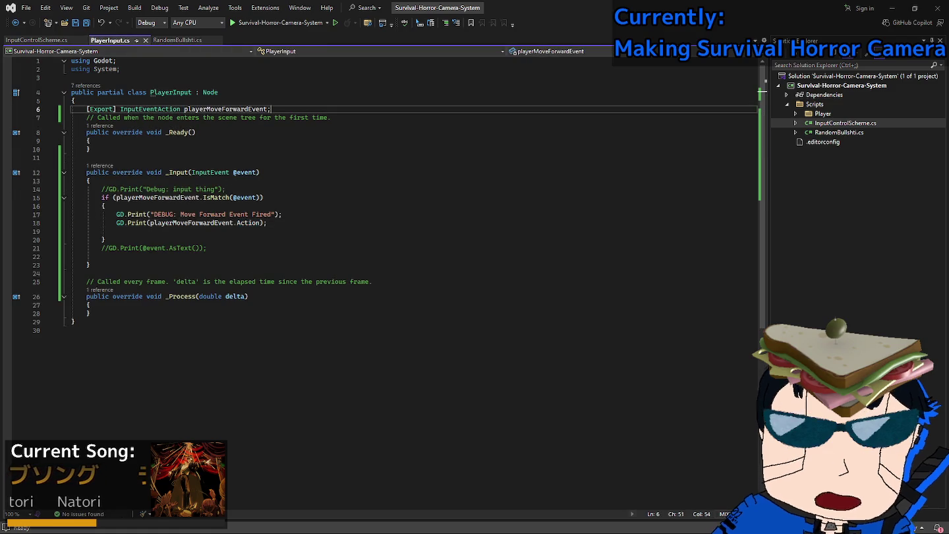
key(ctrl+shift+Left)
key(ctrl+shift+Left)
key(ctrl+shift+Left)
click(270, 108)
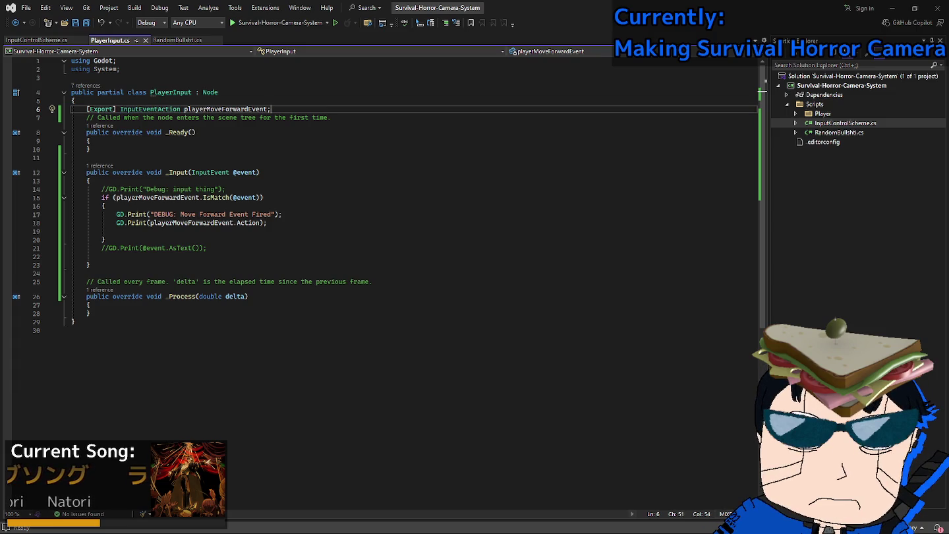
double_click(150, 109)
key(ctrl+shift+Left)
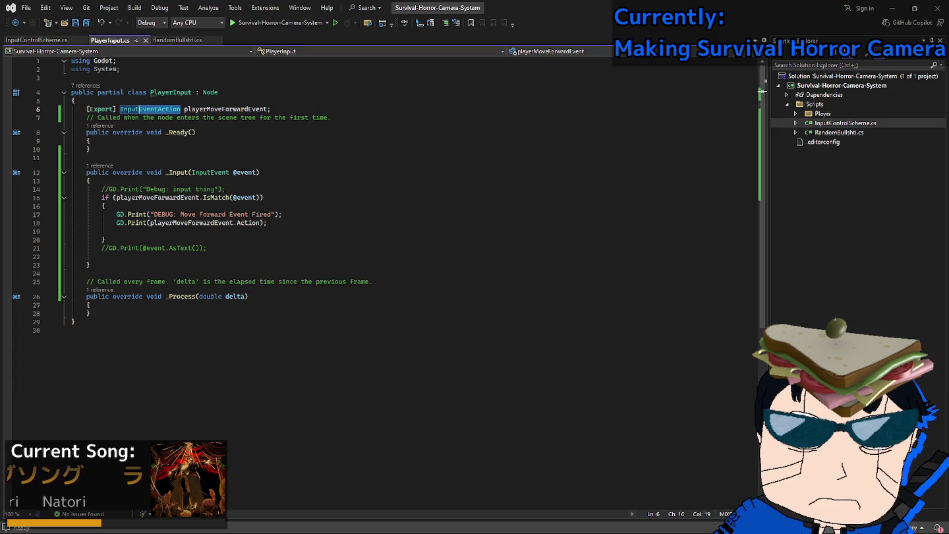
text(ControlS)
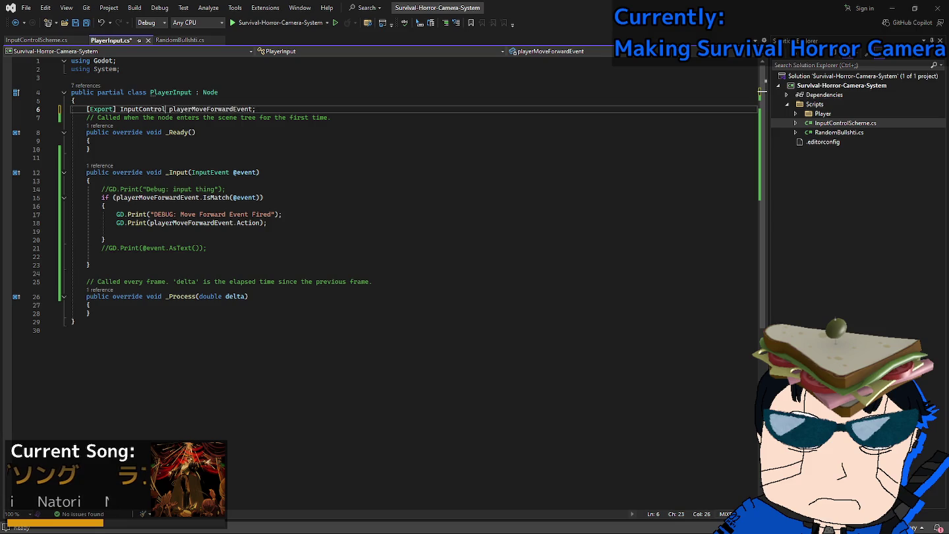
text(cheme)
Rename the field to controlScheme, save, and select the move-forward if-block in _Input.
click(274, 109)
key(ctrl+BackSpace)
text(consto)
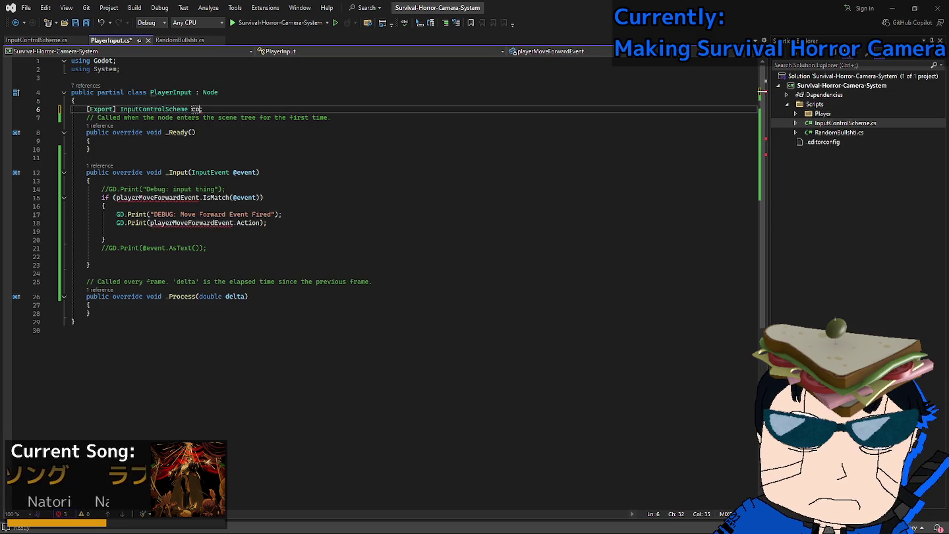
key(ctrl+shift+Left)
text(ControlScheme)
key(ctrl+s)
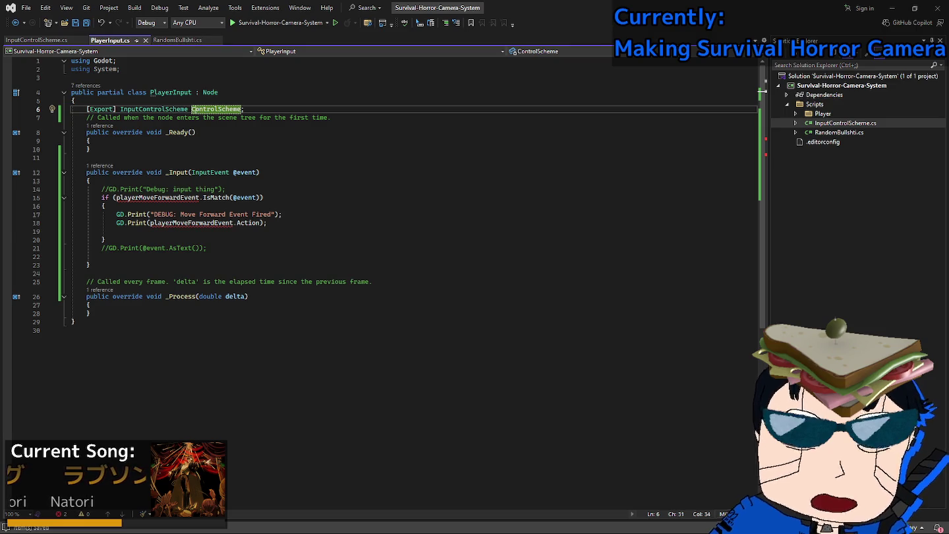
click(192, 108)
key(Delete)
text(c)
key(ctrl+s)
drag(106, 240, 71, 197)
key(ctrl+c)
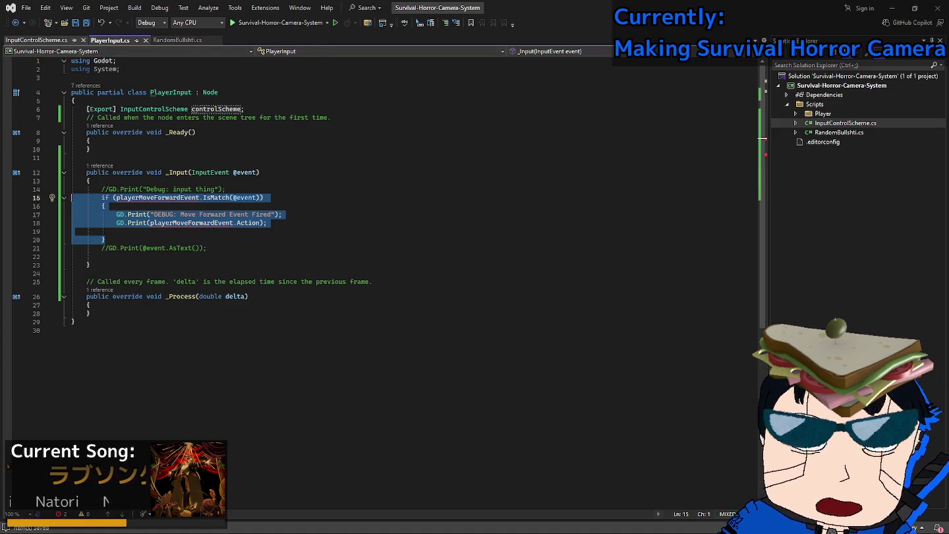
Add a 'public void checkInput(){' method below GetKeyBindingNames and paste the move-forward if-block into it.
click(36, 40)
key(Return)
key(Return)
text(public)
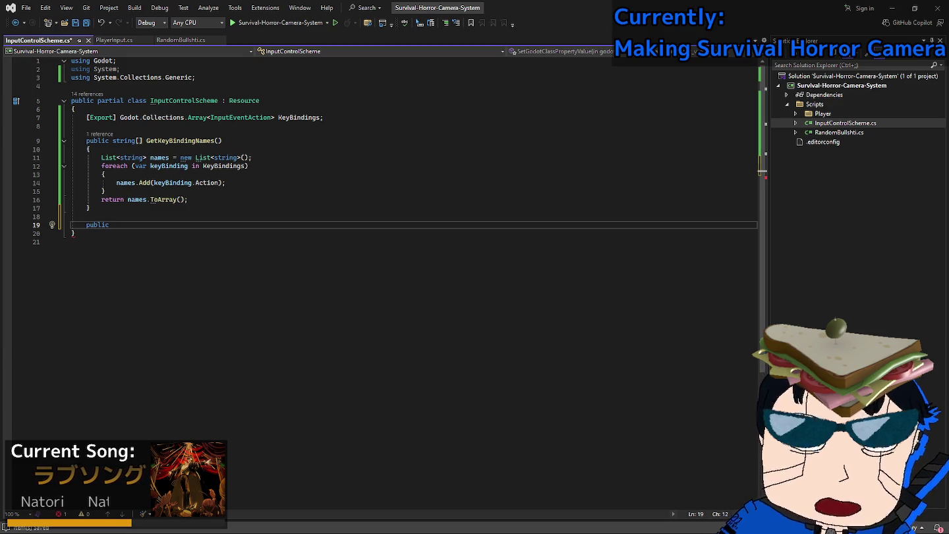
key(ctrl+Tab)
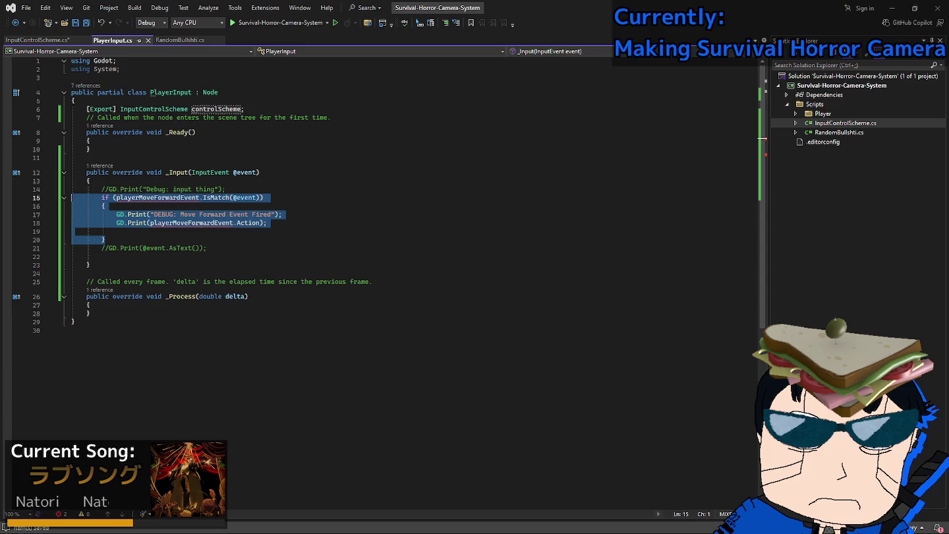
key(ctrl+Tab)
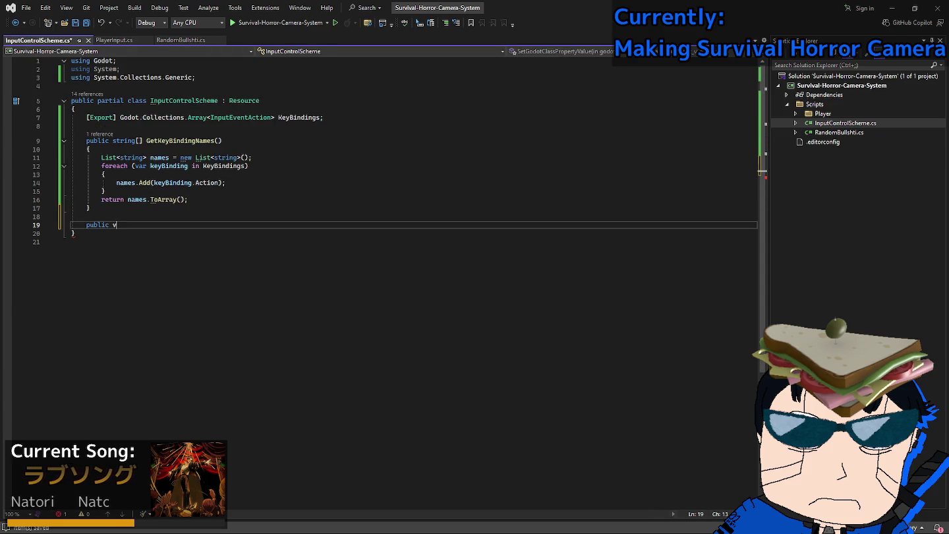
text(oid )
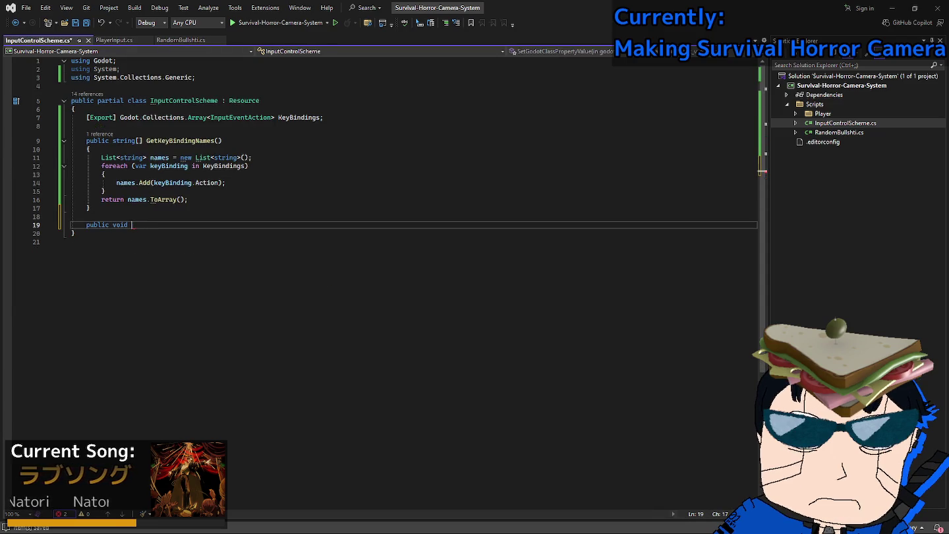
text(checkInput())
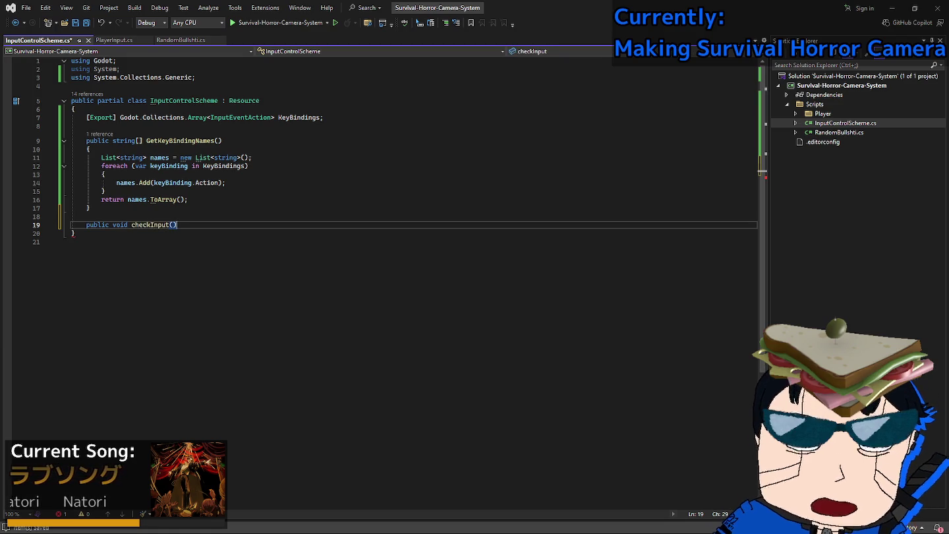
text({)
key(Return)
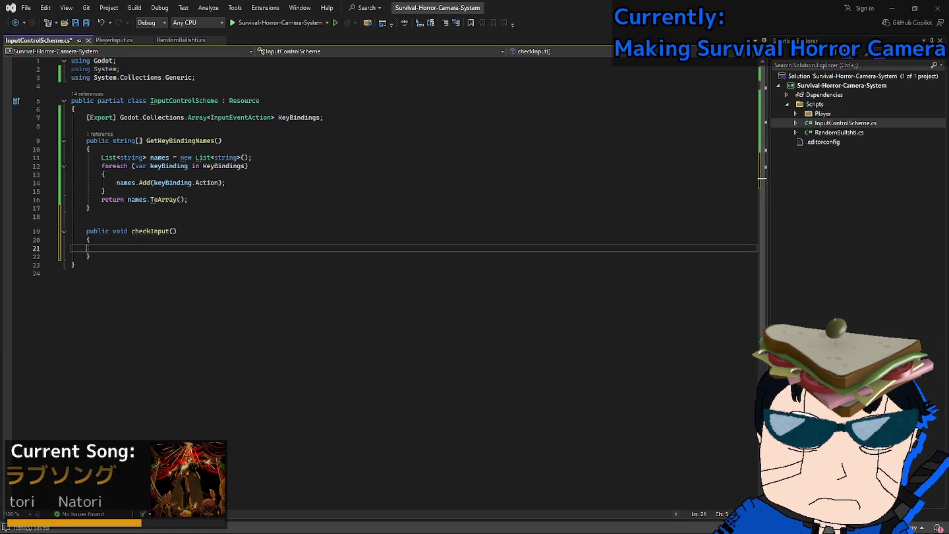
key(ctrl+v)
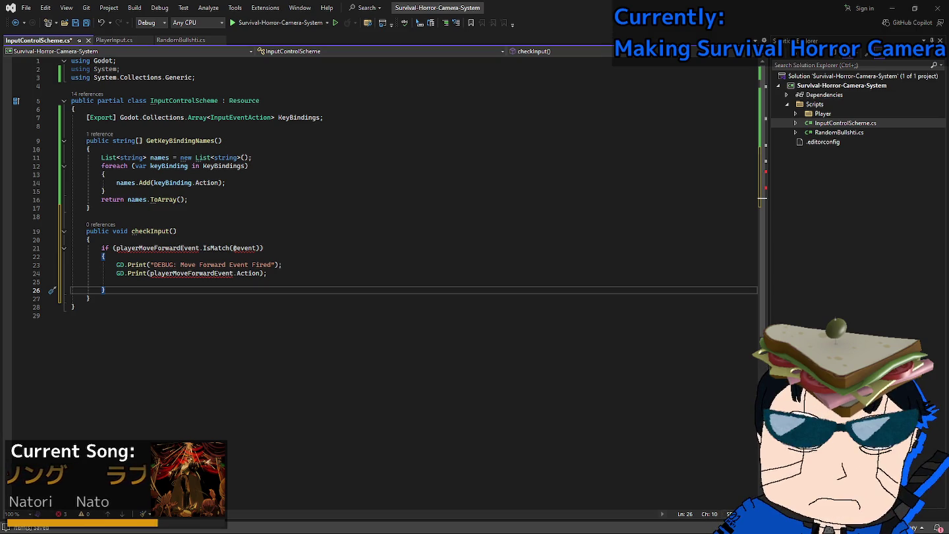
Re-copy the if-block from PlayerInput.cs, paste it into checkInput, and select the new method.
click(113, 39)
key(ctrl+c)
key(ctrl+Tab)
key(ctrl+v)
click(184, 140)
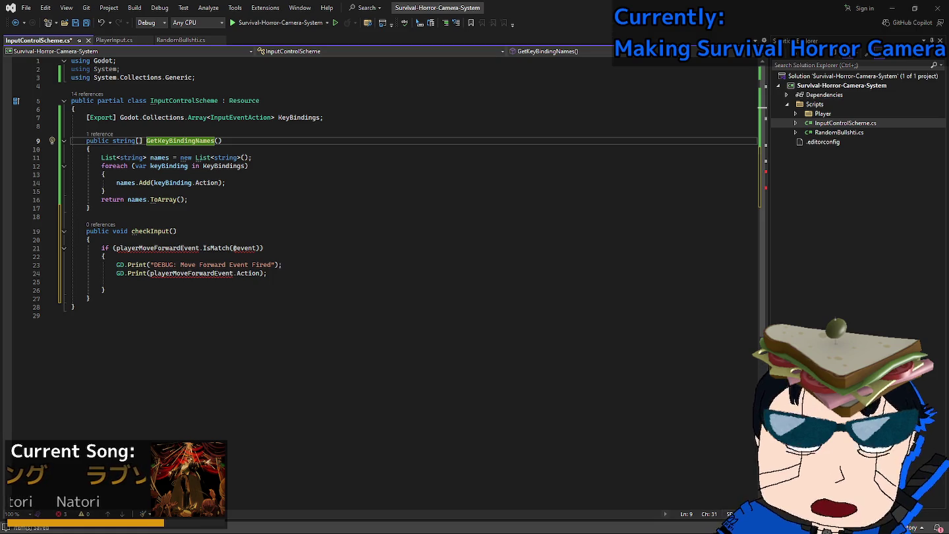
click(73, 315)
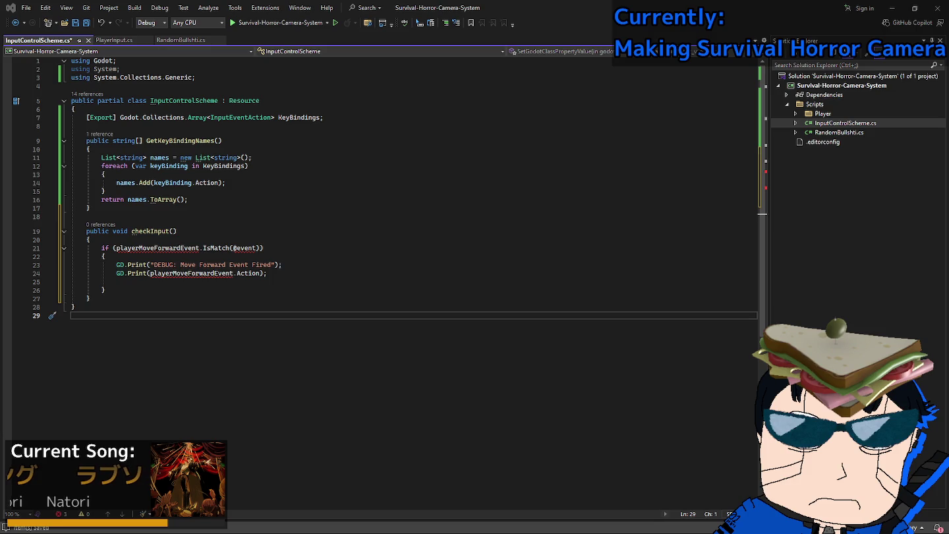
scroll(383, 189, down, 1)
scroll(383, 188, up, 1)
mouse_move(91, 298)
mouse_down()
mouse_move(72, 182)
mouse_move(73, 264)
mouse_move(72, 216)
mouse_up()
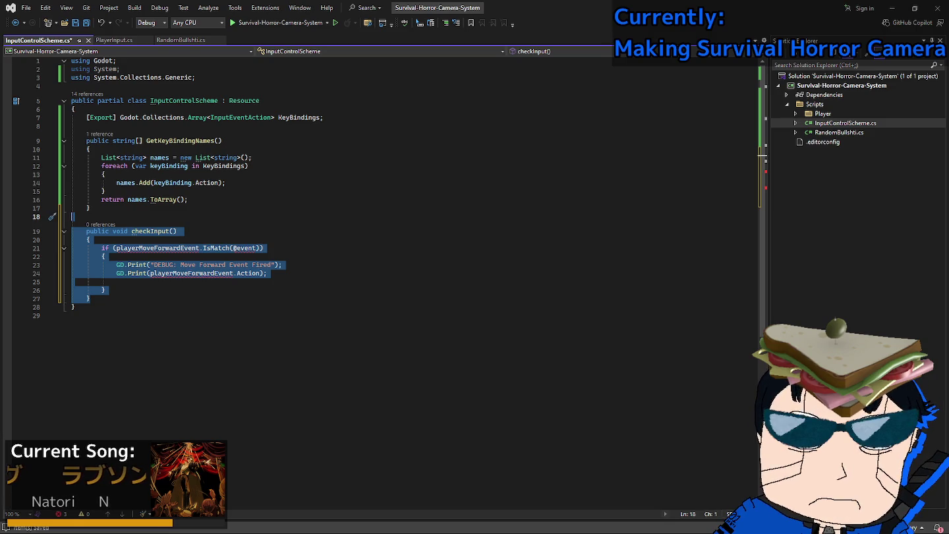
Delete the selected checkInput method and its empty line, save InputControlScheme.cs, and switch to Godot.
key(Delete)
key(BackSpace)
key(ctrl+s)
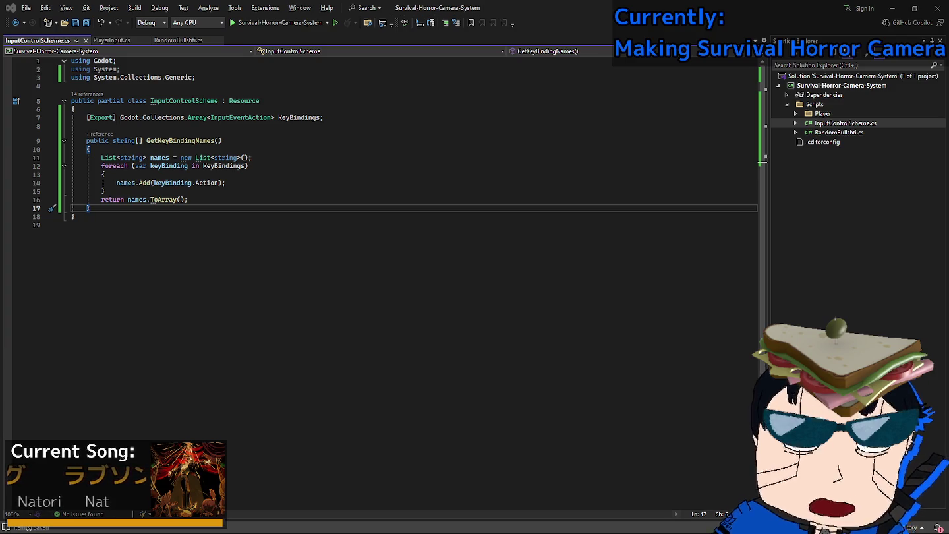
key(alt+Tab)
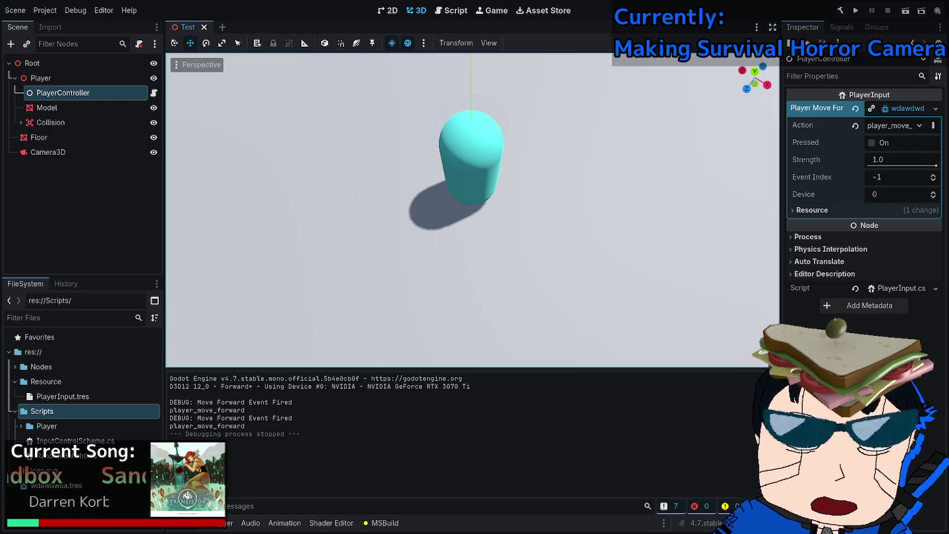
key(alt+Tab)
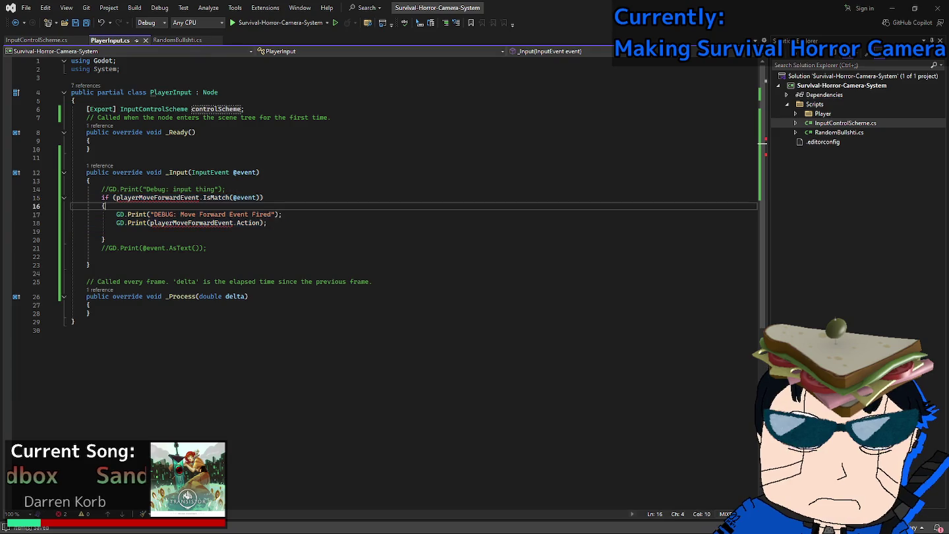
mouse_move(72, 239)
mouse_down()
mouse_move(72, 189)
mouse_move(72, 239)
mouse_move(72, 223)
mouse_move(72, 232)
mouse_up()
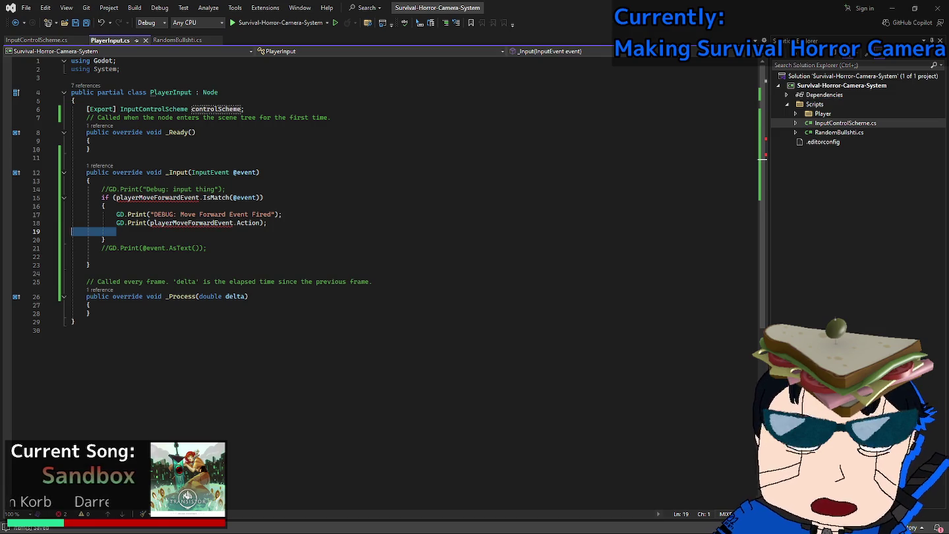
double_click(158, 197)
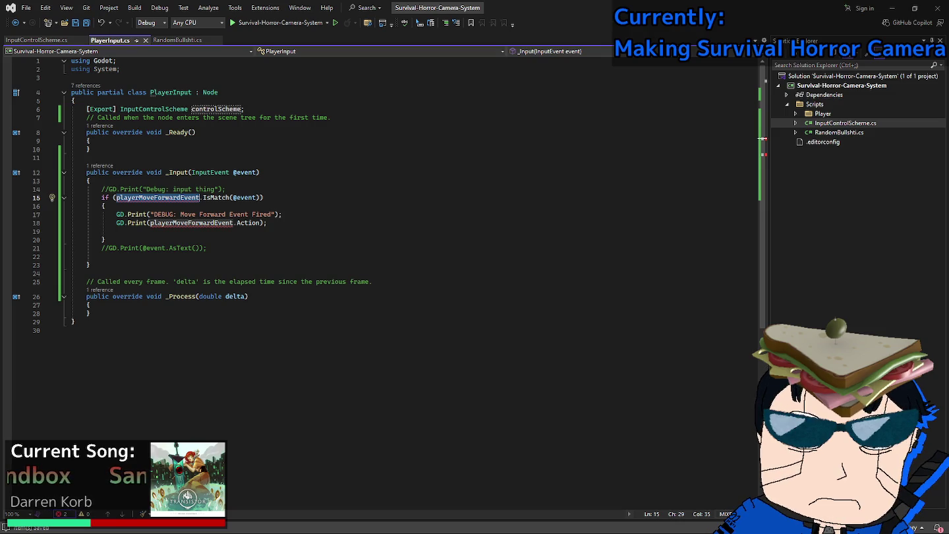
key(alt+Tab)
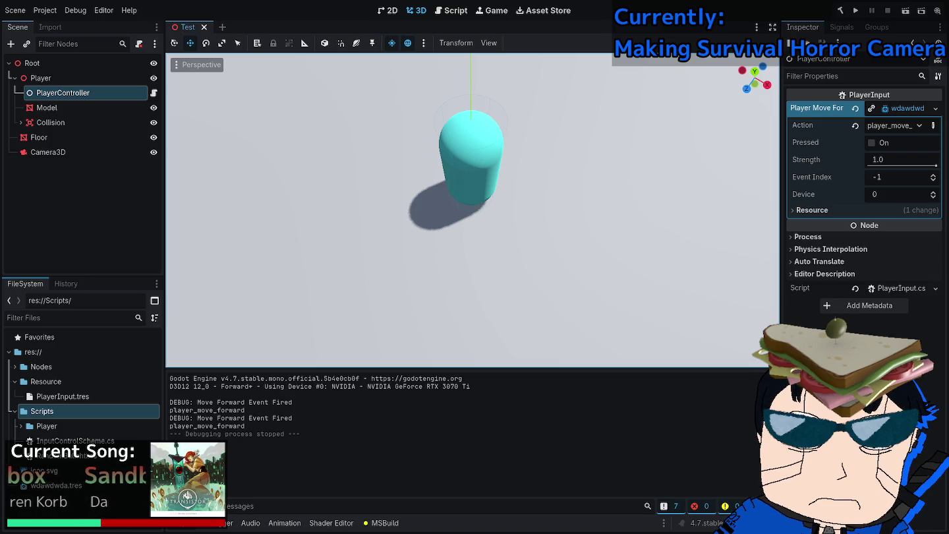
Switch from Godot to Visual Studio's InputControlScheme.cs with its KeyBindings array.
key(alt+Tab)
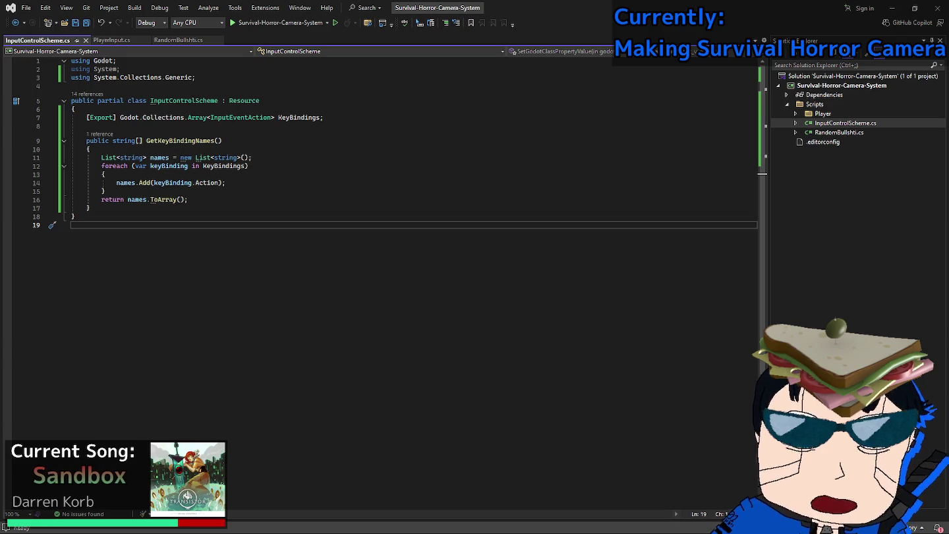
Switch to Godot showing PlayerController's PlayerInput with the player_move_forward event.
key(alt+Tab)
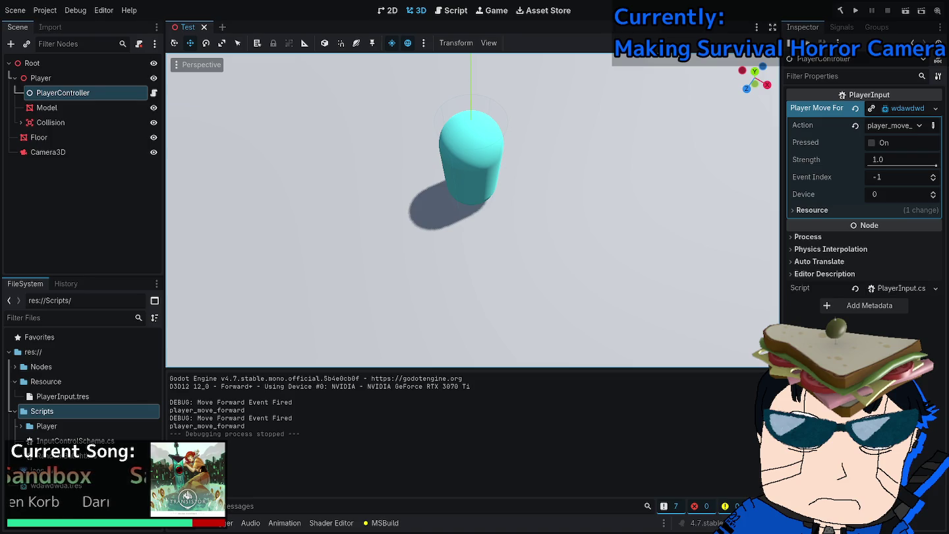
Leave Godot and return to the InputControlScheme.cs code in Visual Studio.
key(alt+Tab)
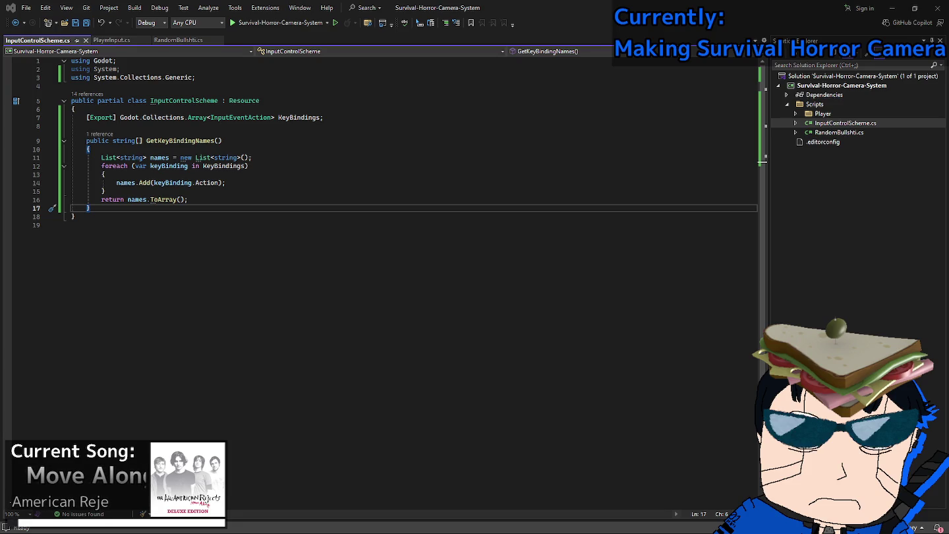
Review PlayerInput.cs's debug prints, controlScheme field and class declaration, then open InputControlScheme.cs.
key(ctrl+Tab)
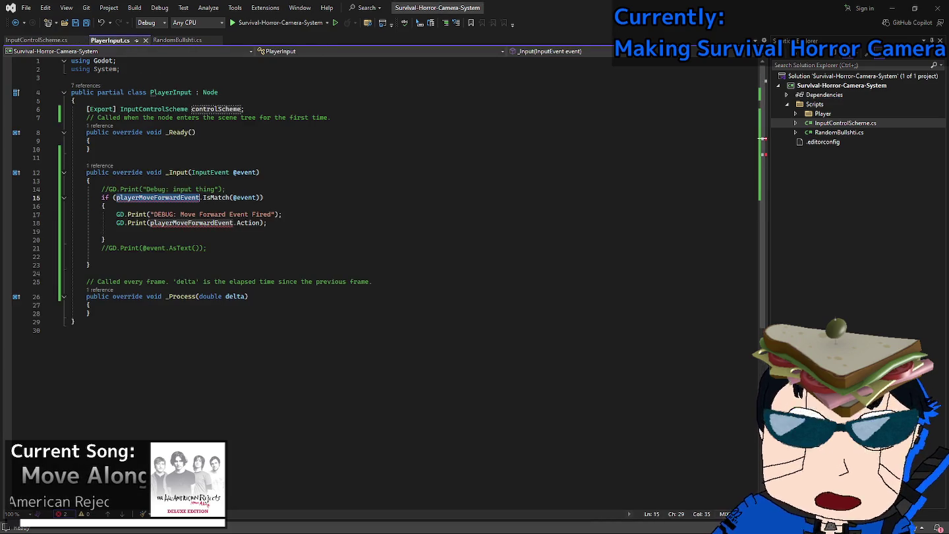
click(192, 214)
click(194, 223)
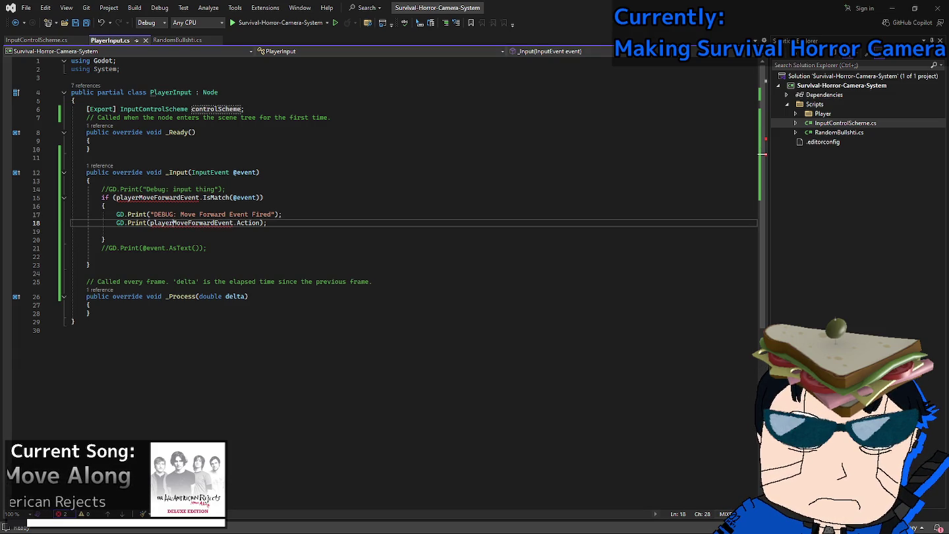
click(234, 109)
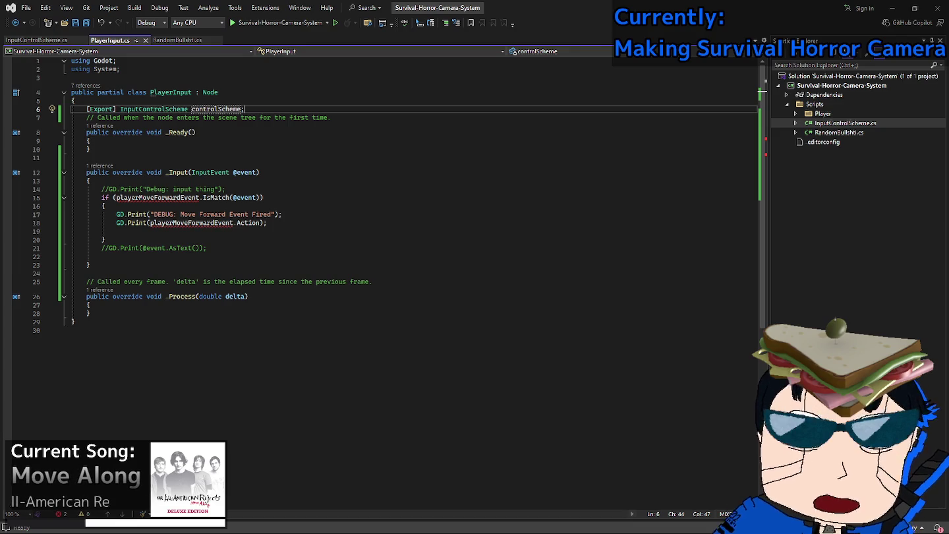
click(192, 92)
key(Down)
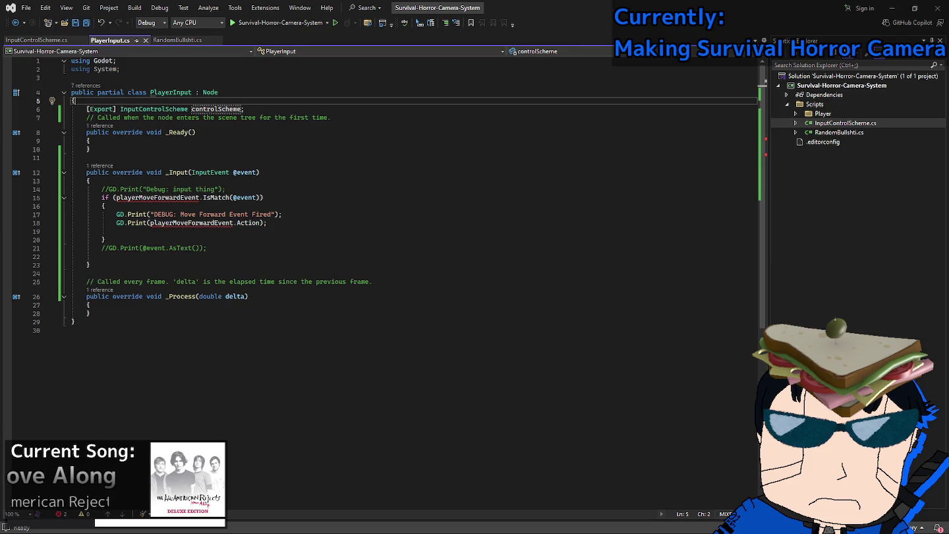
click(218, 92)
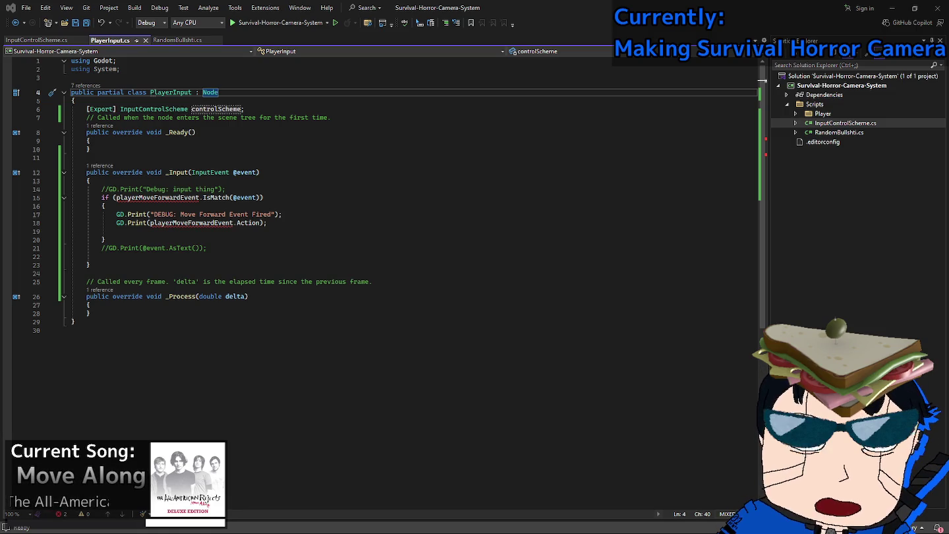
click(165, 110)
click(36, 41)
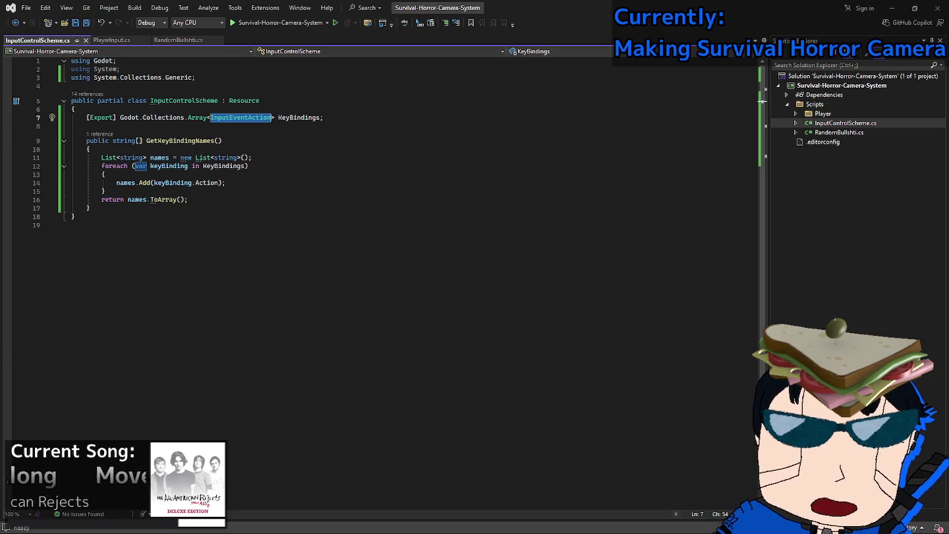
Try changing the line 5 declaration keyword from class to interface.
click(137, 100)
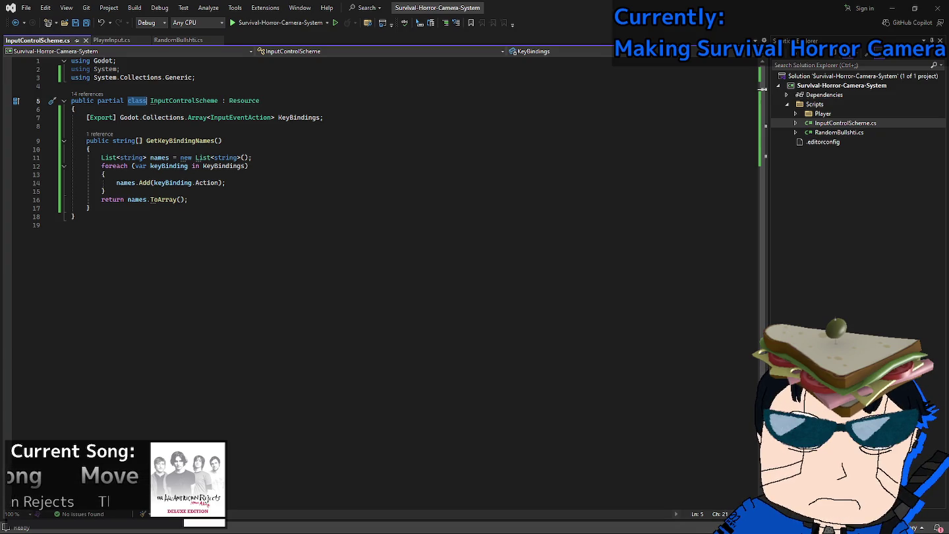
drag(137, 100, 76, 225)
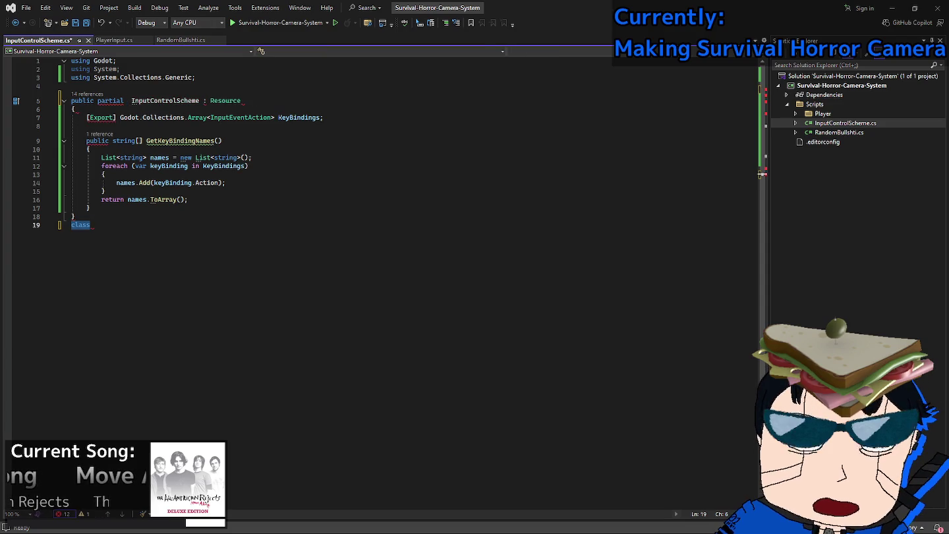
key(ctrl+z)
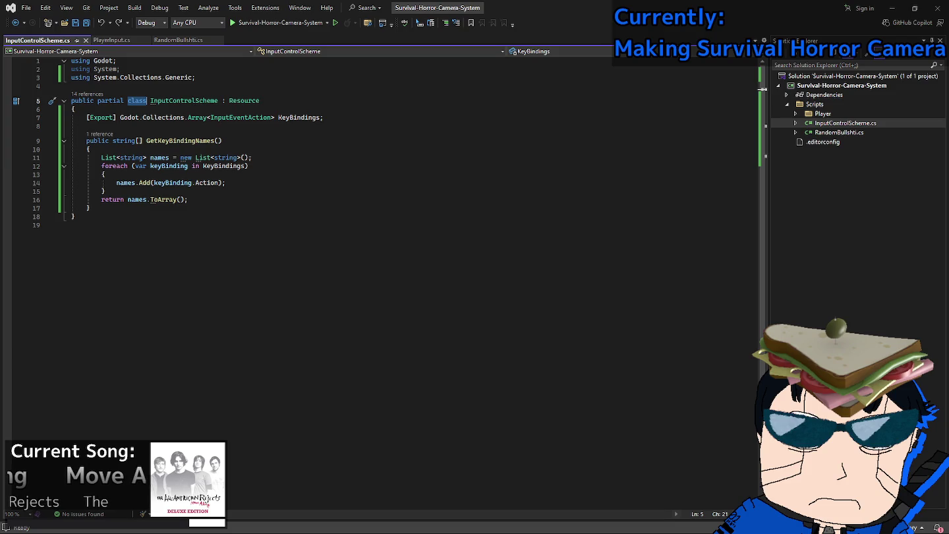
text(inter)
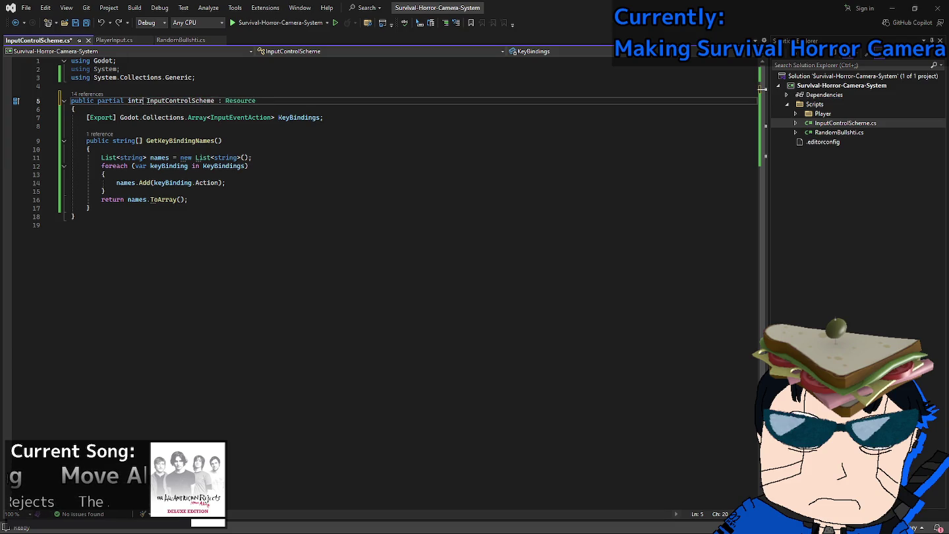
text(face)
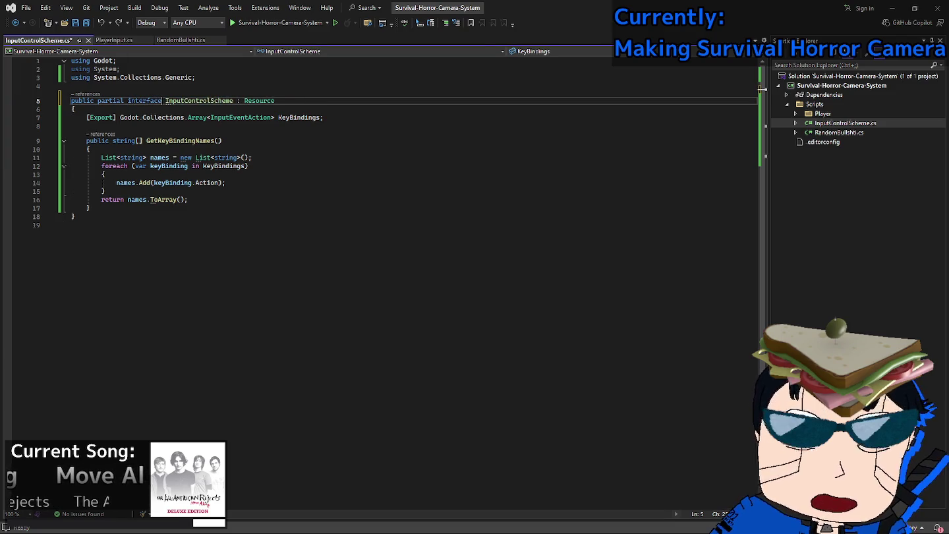
click(245, 100)
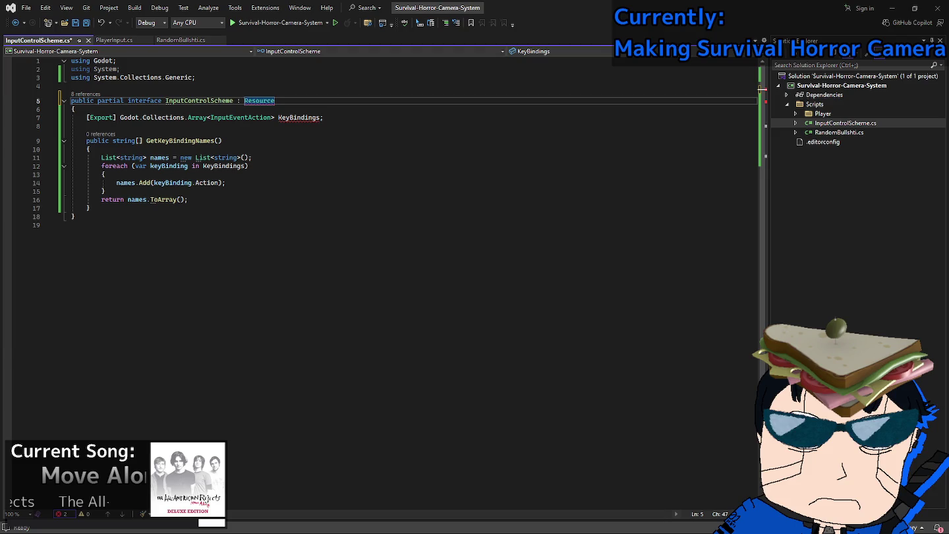
Rewrite line 5 as 'public abstract partial class InputControlScheme : Resource'.
double_click(144, 100)
text(abstract)
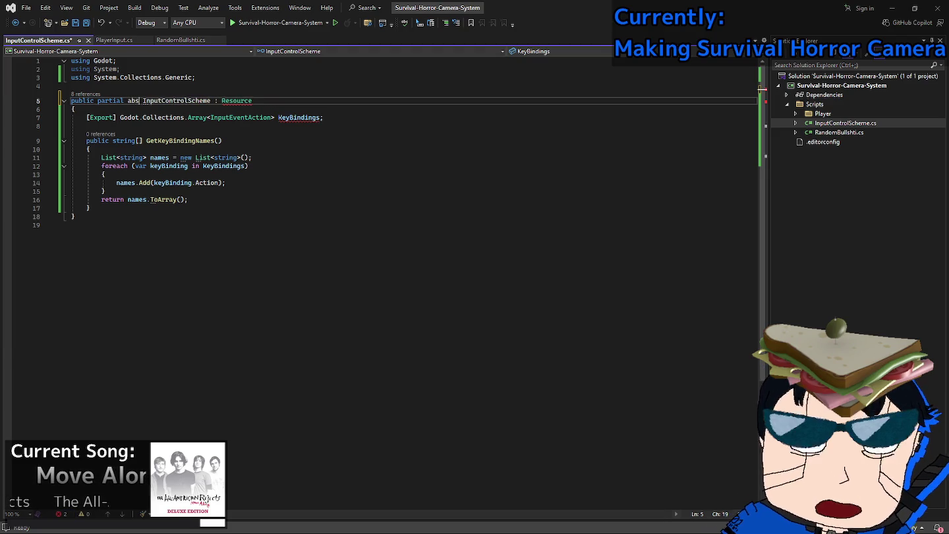
key(Right)
text(class)
click(113, 100)
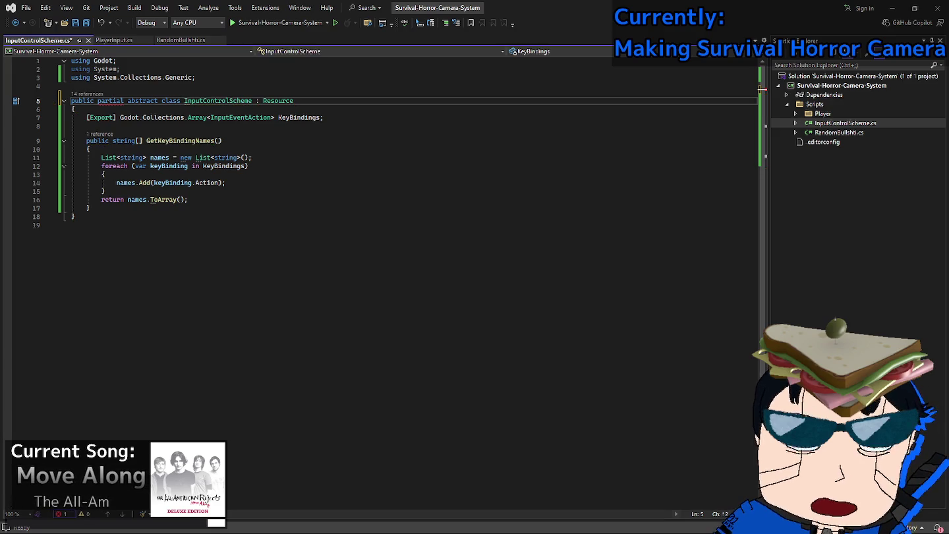
double_click(113, 100)
key(ctrl+x)
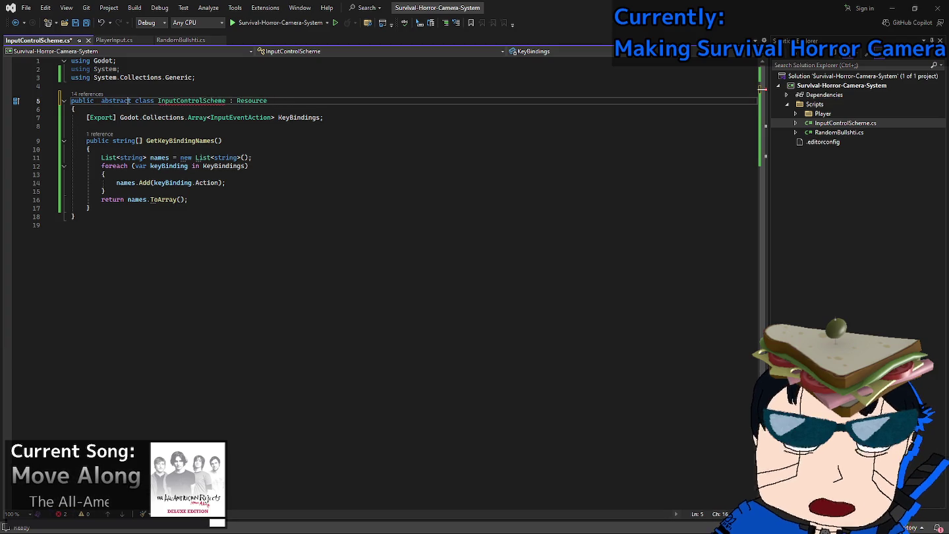
click(131, 101)
key(ctrl+v)
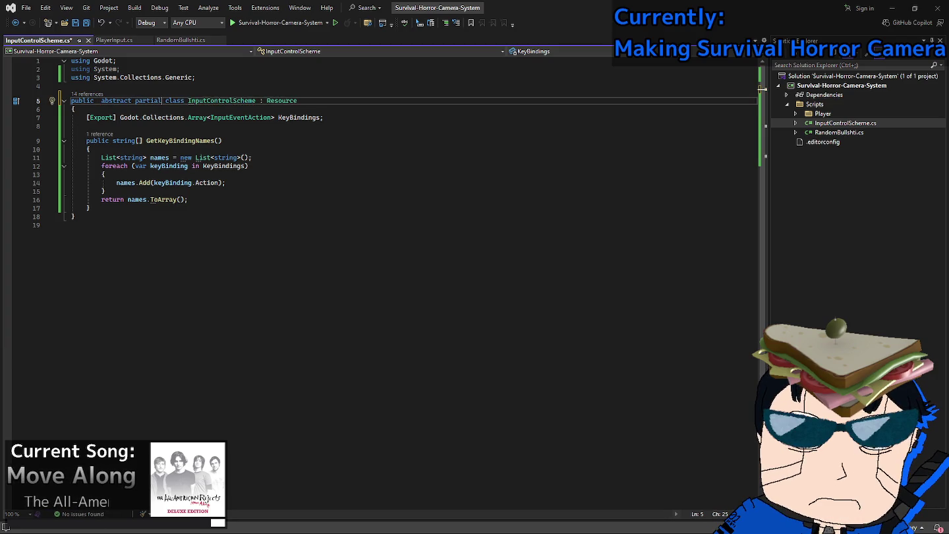
key(BackSpace)
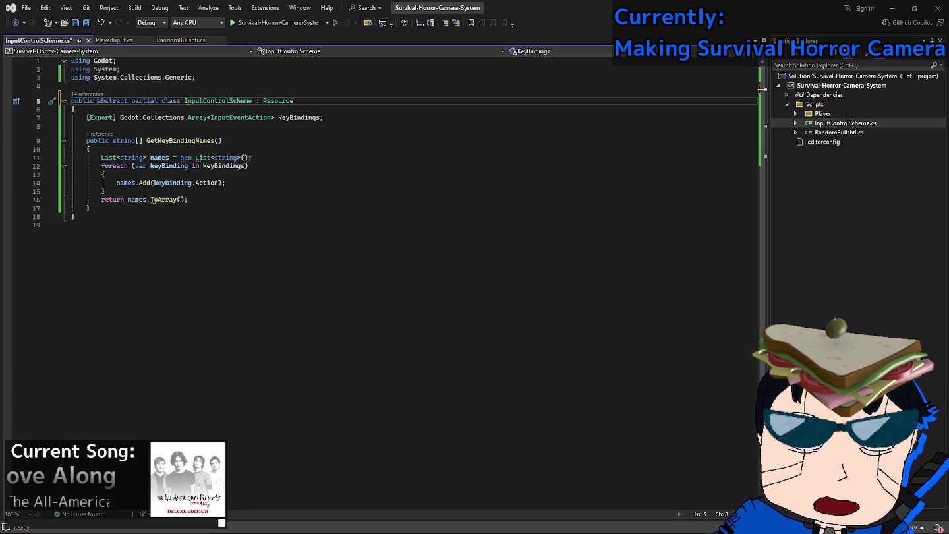
Browse the Scripts folder in Solution Explorer and save InputControlScheme.cs.
drag(75, 216, 73, 109)
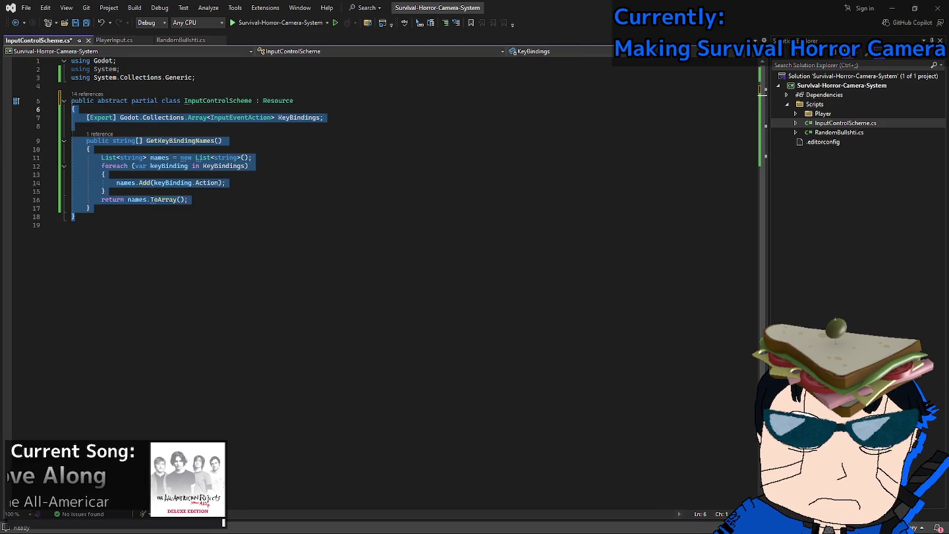
click(86, 126)
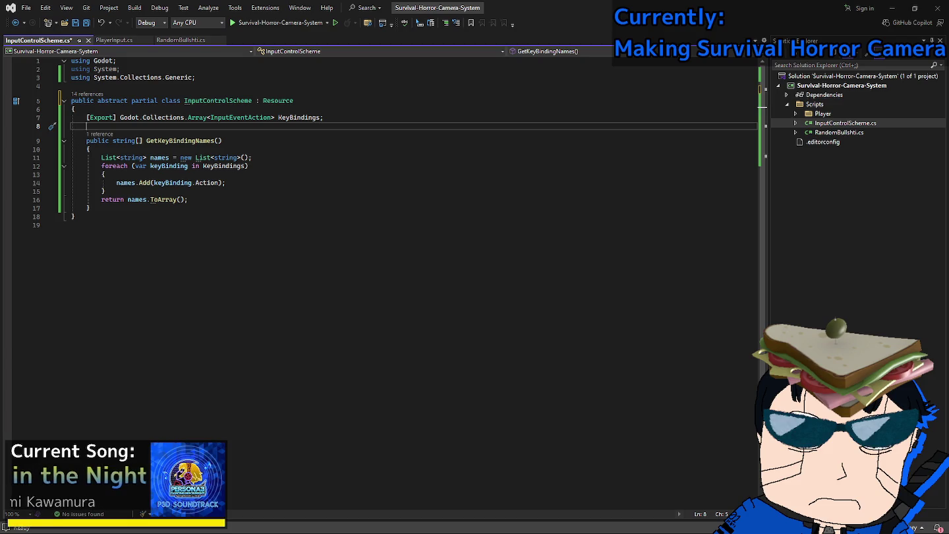
click(814, 105)
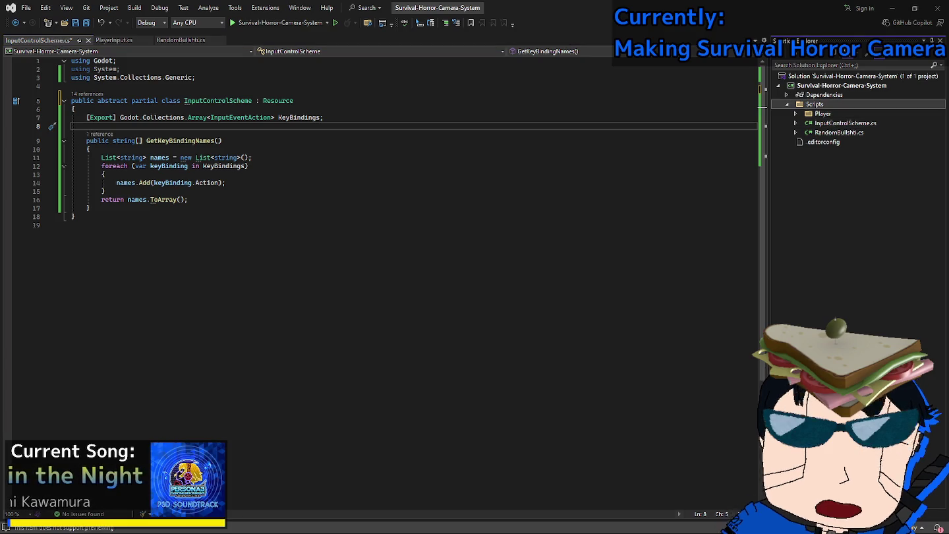
click(796, 114)
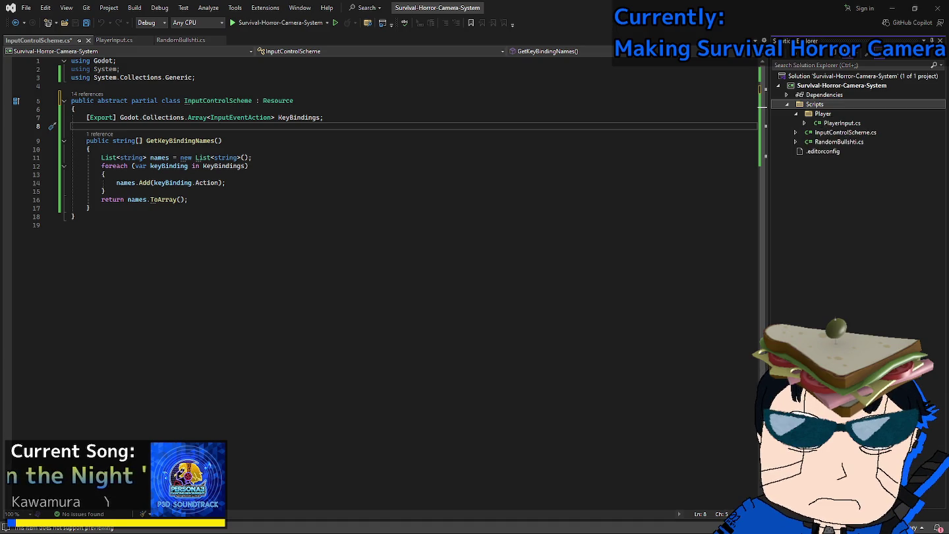
click(796, 113)
click(787, 94)
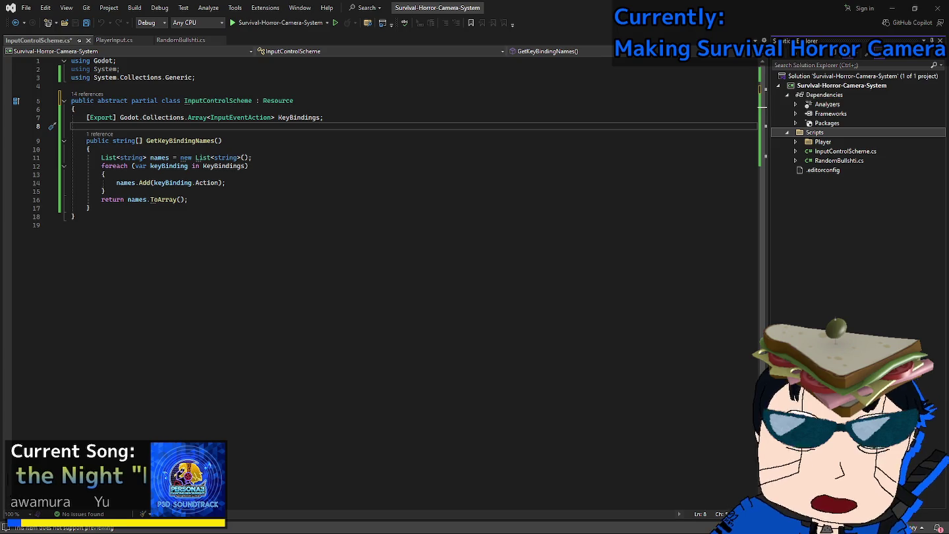
key(ctrl+s)
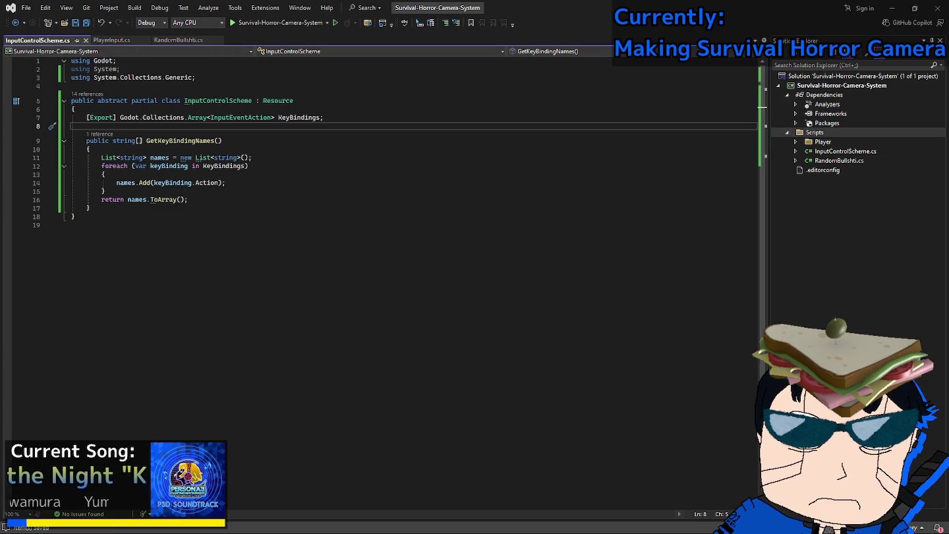
Append 'Resource' to the class name and rename the file to InputControlSchemeResource.cs.
click(845, 151)
click(252, 100)
text(Resource)
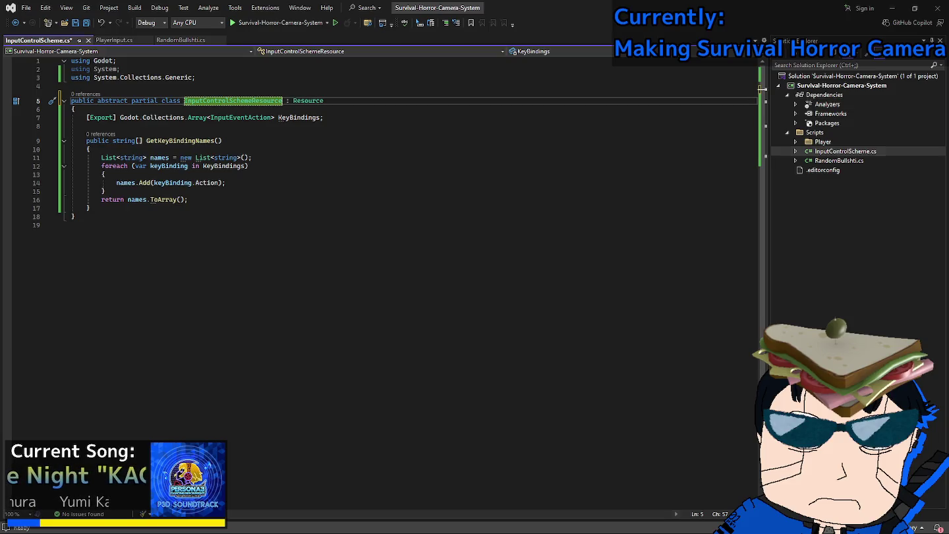
click(845, 151)
key(Right)
text(Reso)
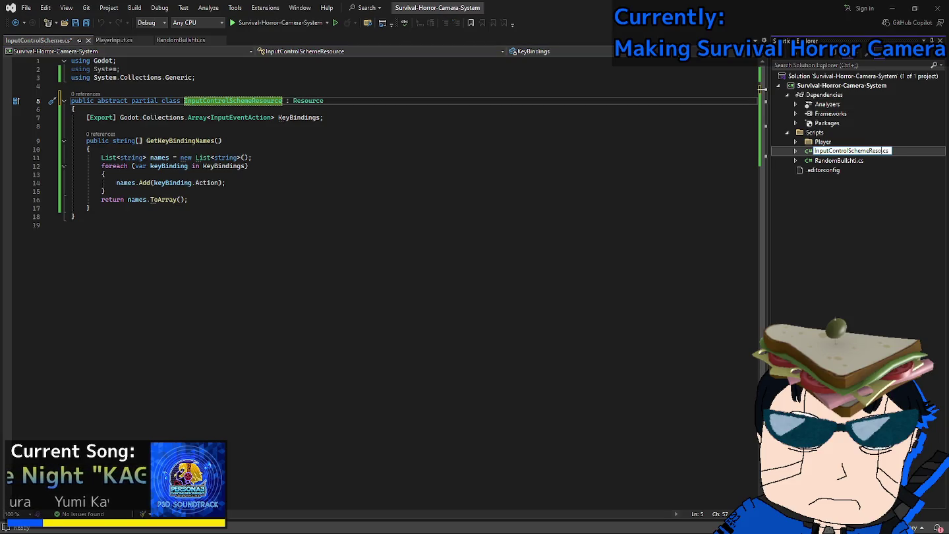
text(urce)
key(Return)
click(105, 191)
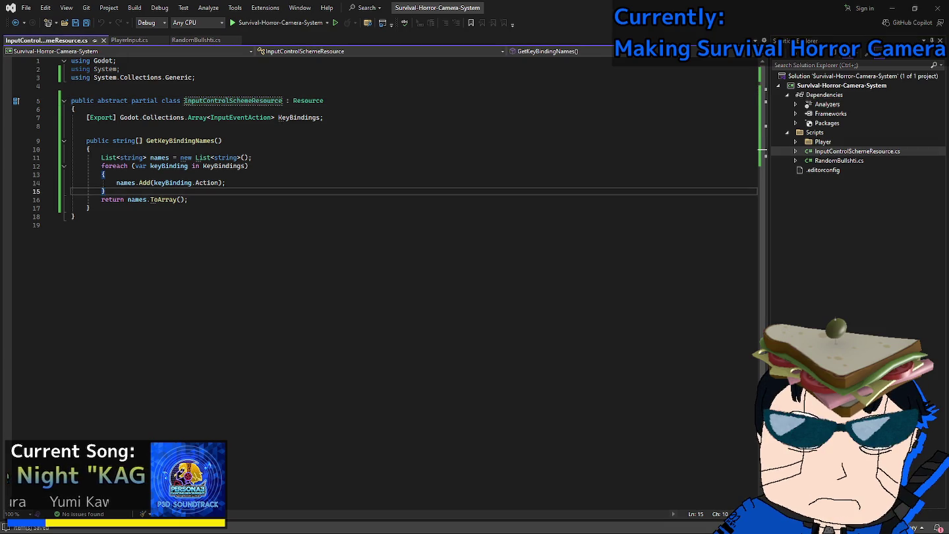
click(324, 118)
click(89, 207)
click(815, 132)
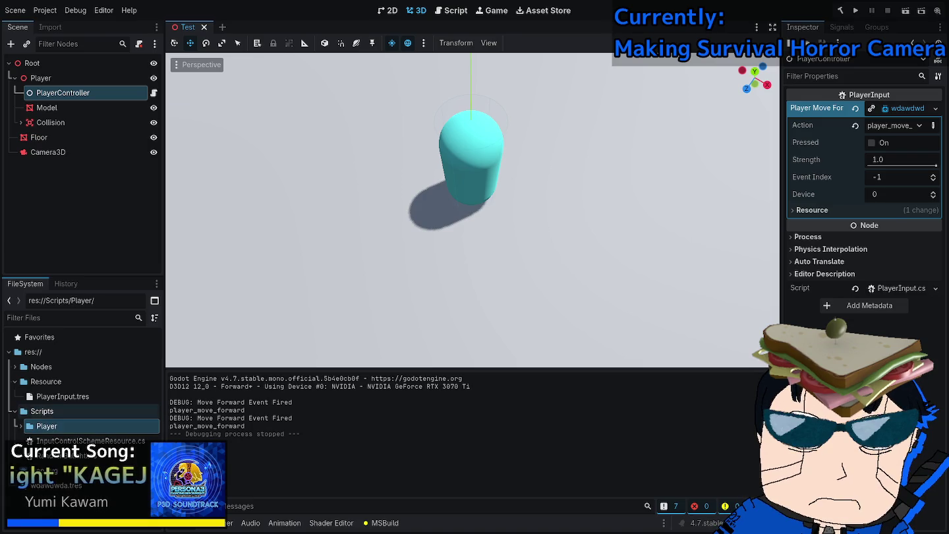
Create a new folder named Resources inside the Scripts folder.
right_click(72, 411)
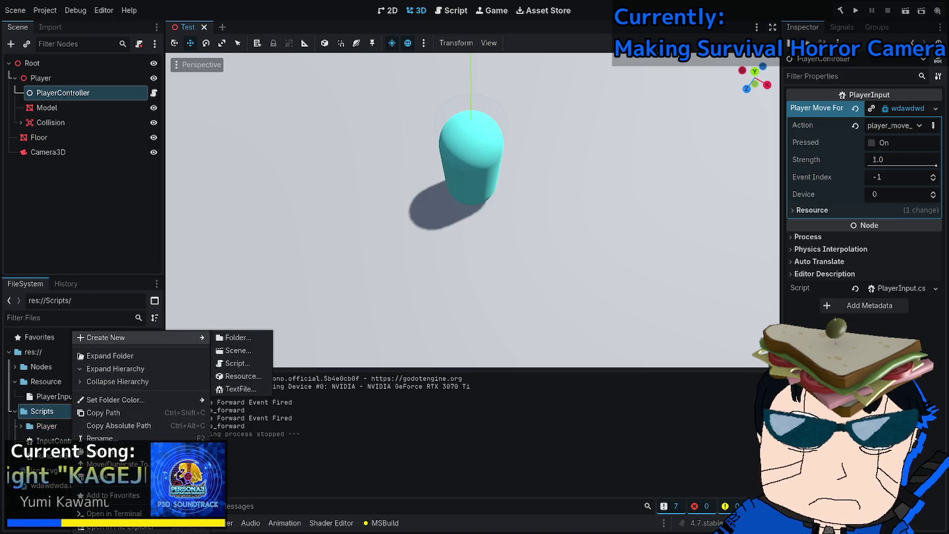
click(238, 337)
text(Resources)
key(Return)
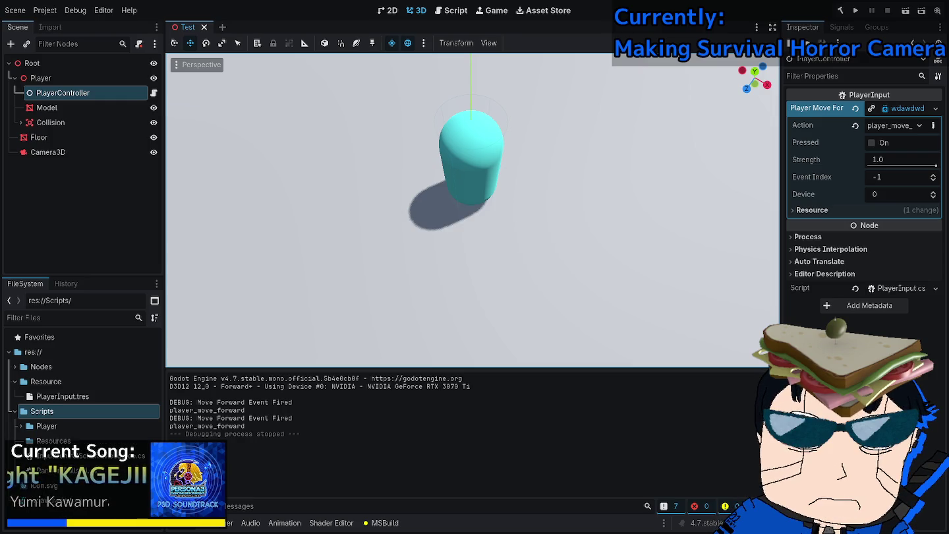
Move the InputControlSchemeResource.cs script into Resources, then return to Visual Studio.
click(73, 455)
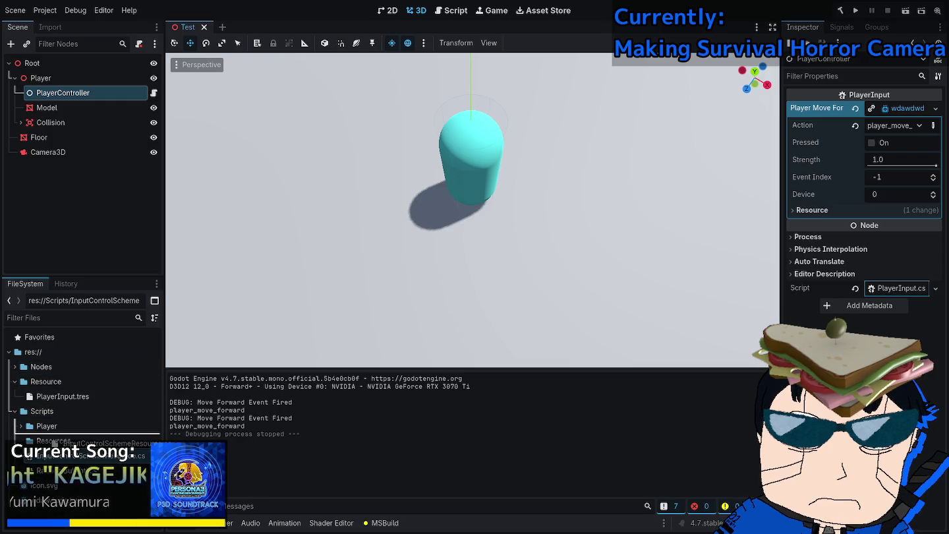
drag(72, 455, 50, 440)
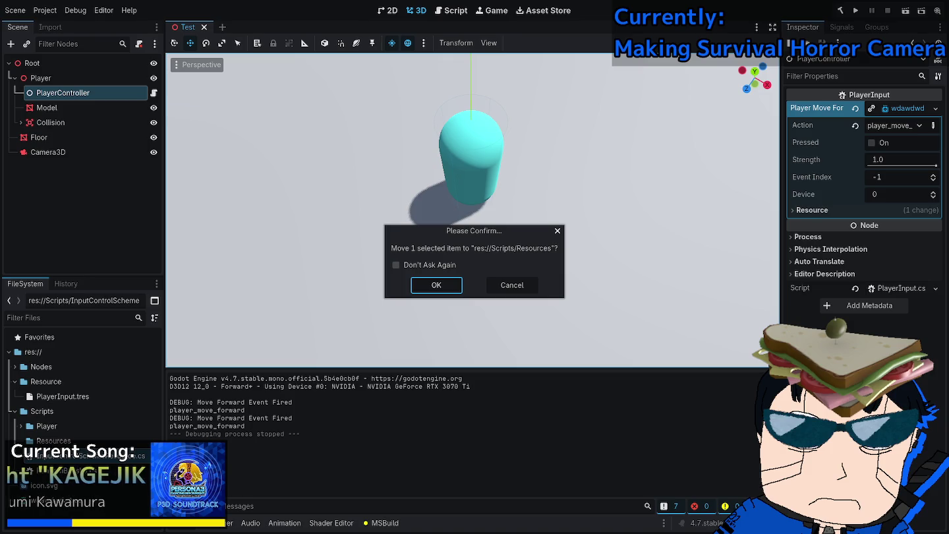
key(Return)
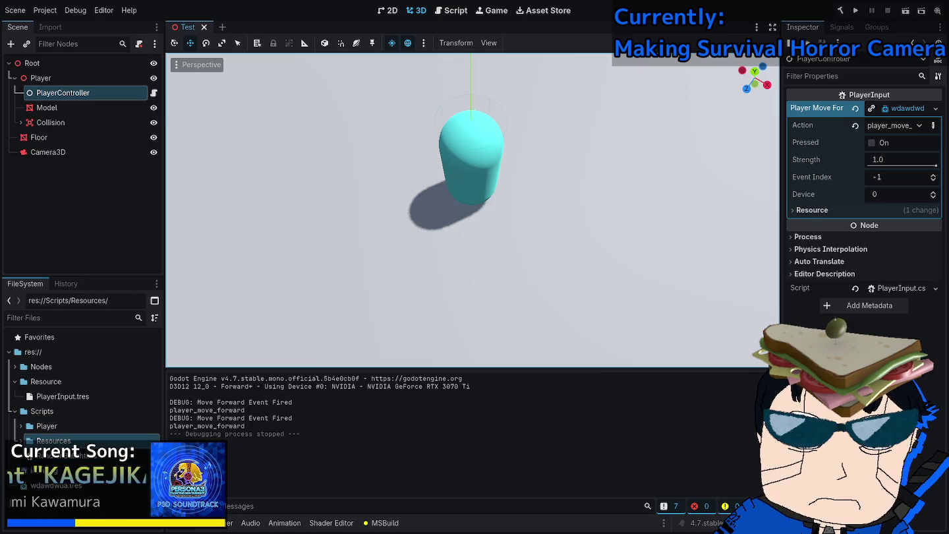
key(alt+Tab)
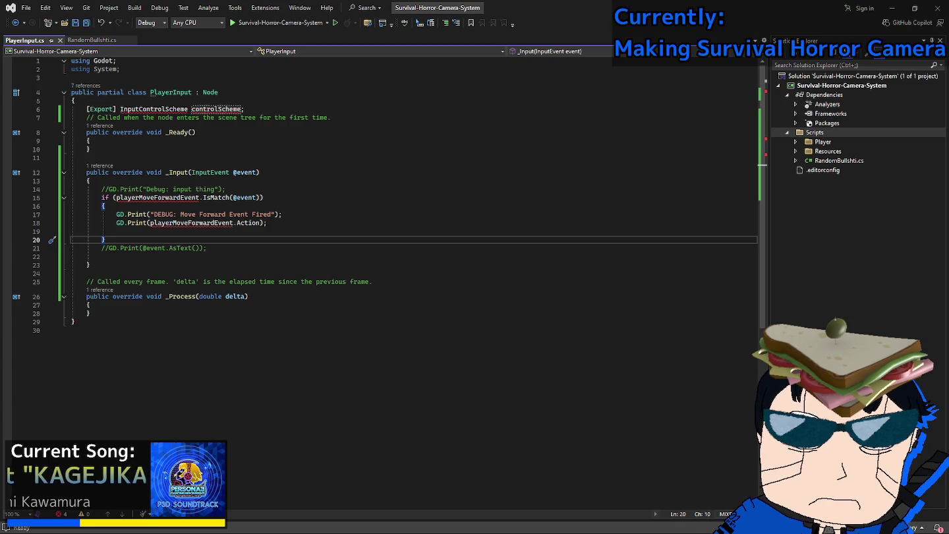
Change the controlScheme field's type on line 6 to InputControlSchemeResource and save PlayerInput.cs.
click(189, 108)
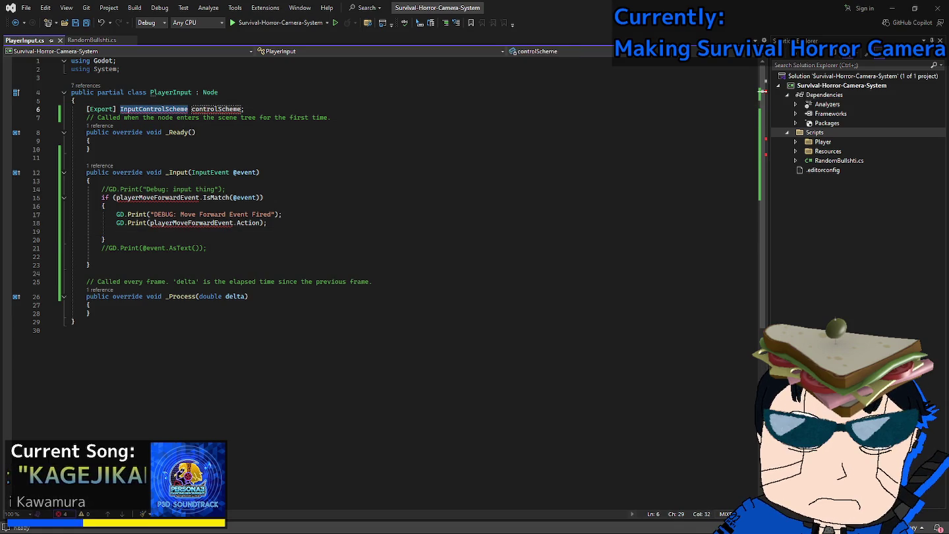
key(F12)
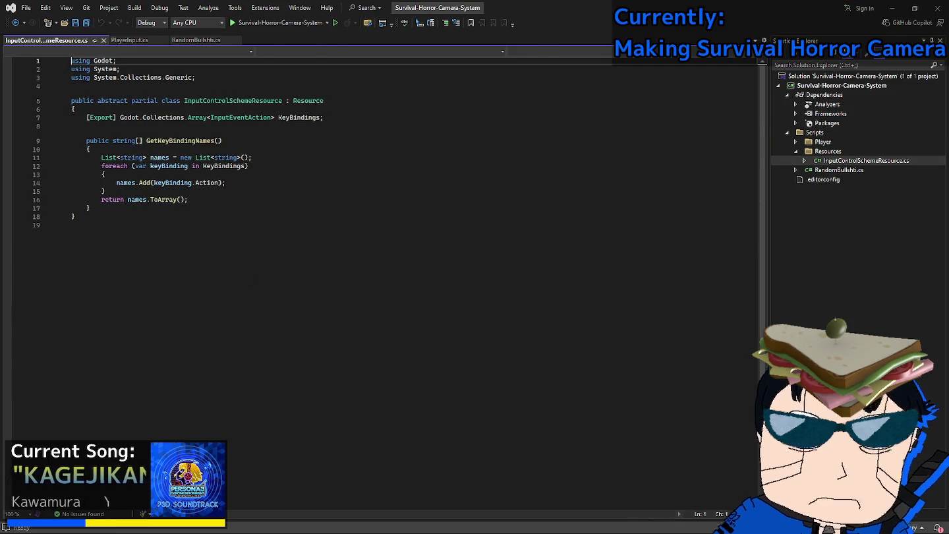
key(ctrl+minus)
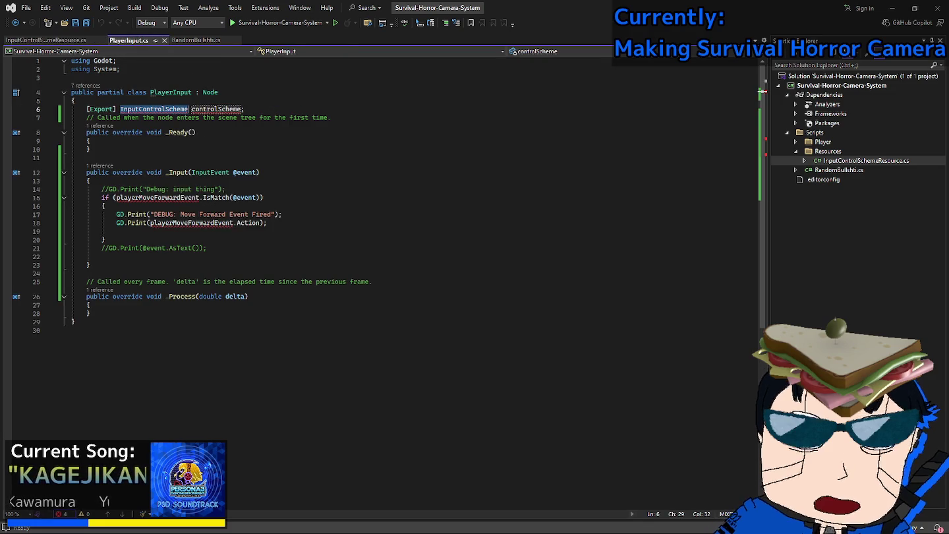
text(Resource)
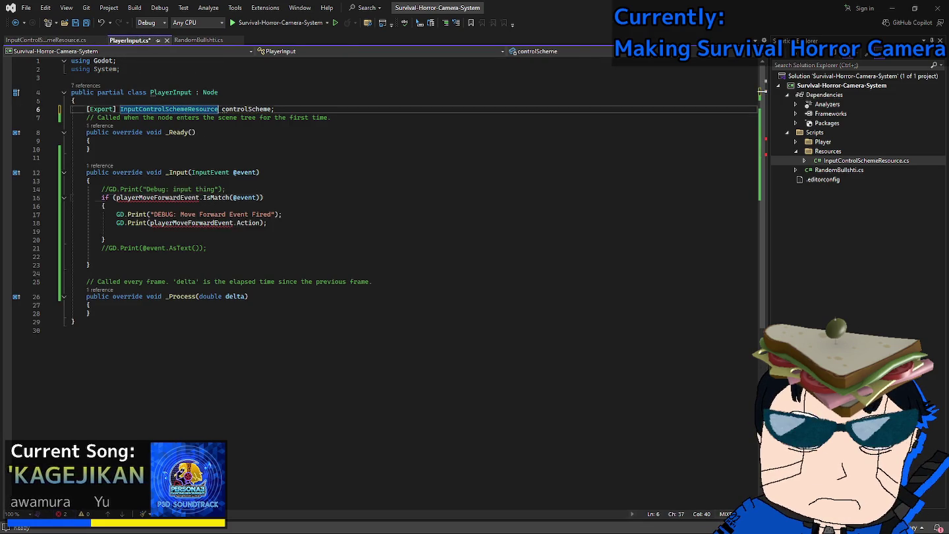
click(200, 197)
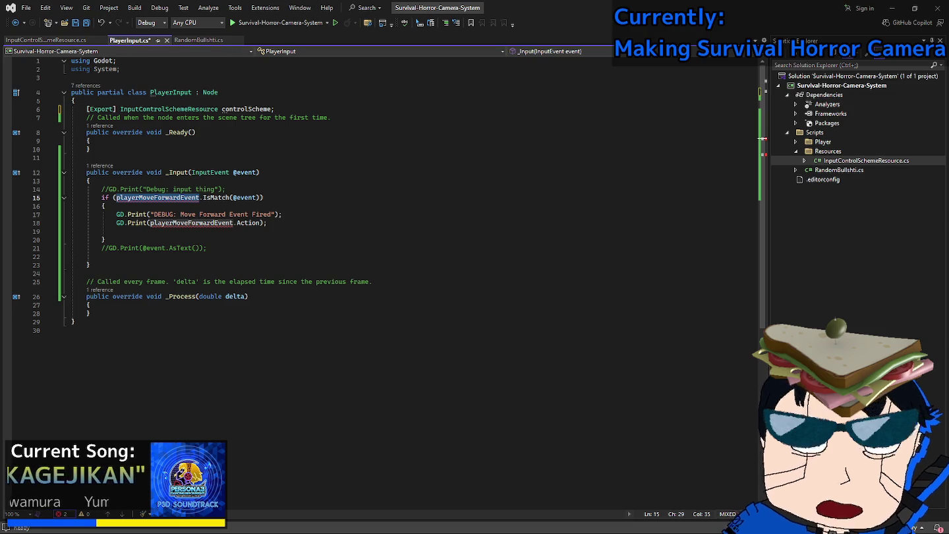
click(90, 141)
key(ctrl+s)
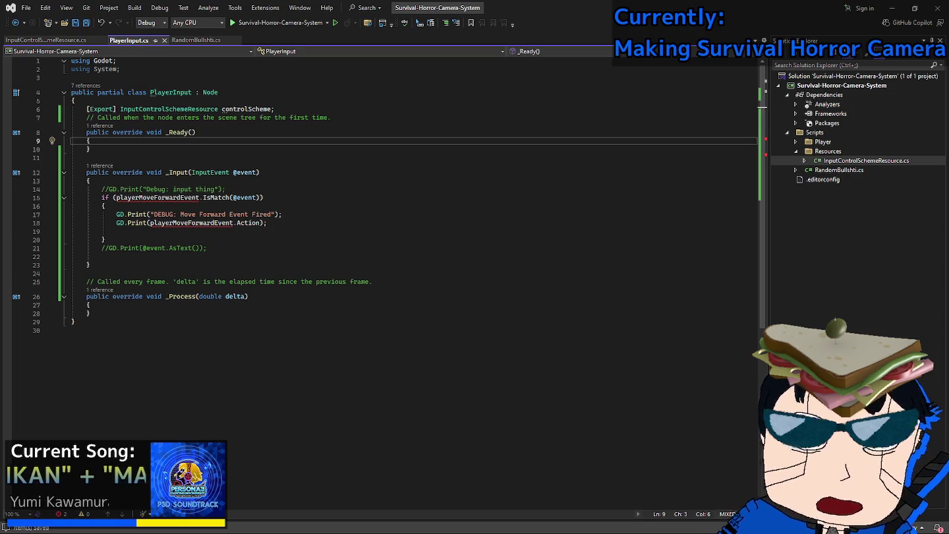
Open the InputControlSchemeResource definition and review its KeyBindings and class declaration.
double_click(246, 109)
key(End)
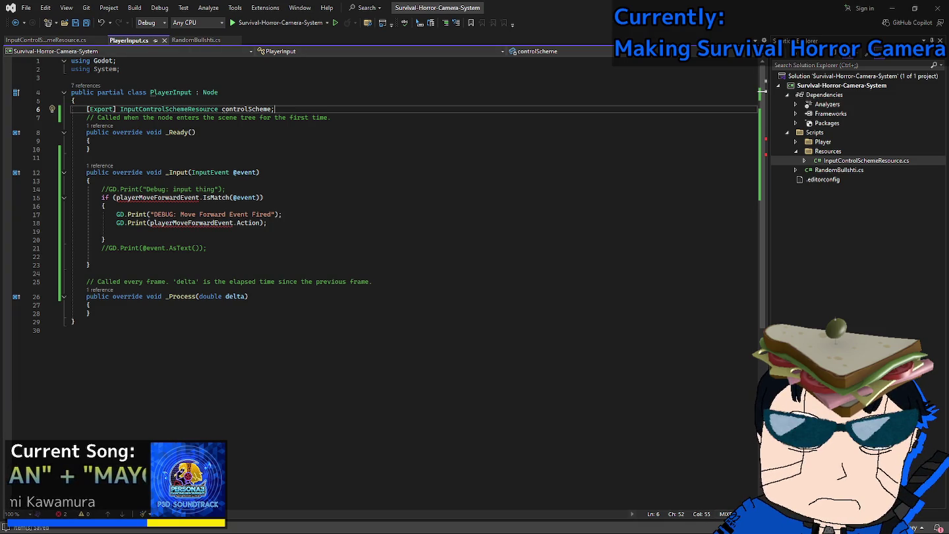
ctrl+click(168, 109)
click(87, 126)
click(105, 191)
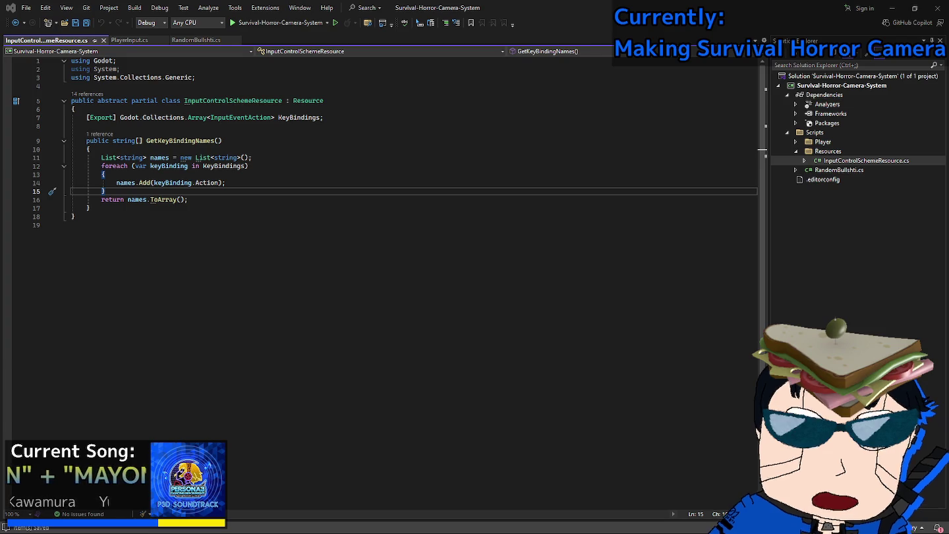
click(251, 117)
click(233, 100)
click(129, 39)
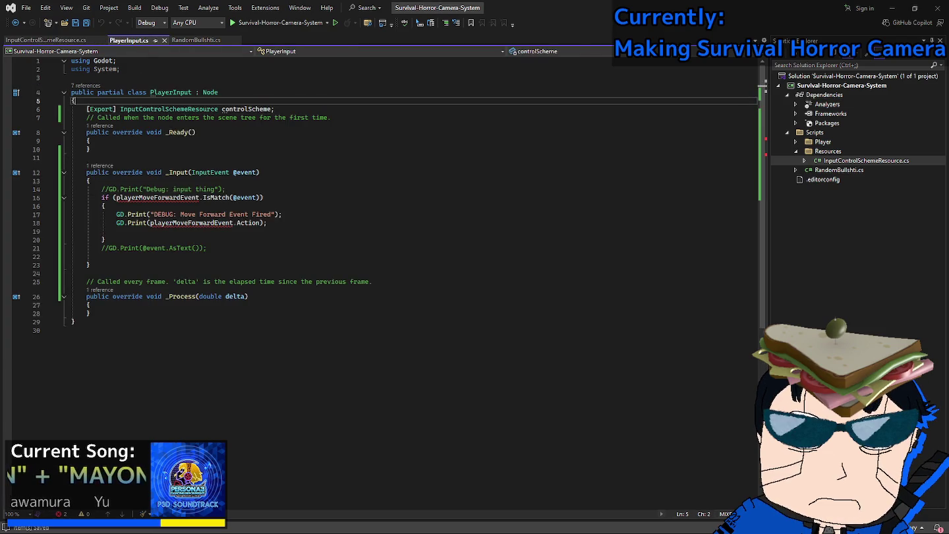
click(46, 40)
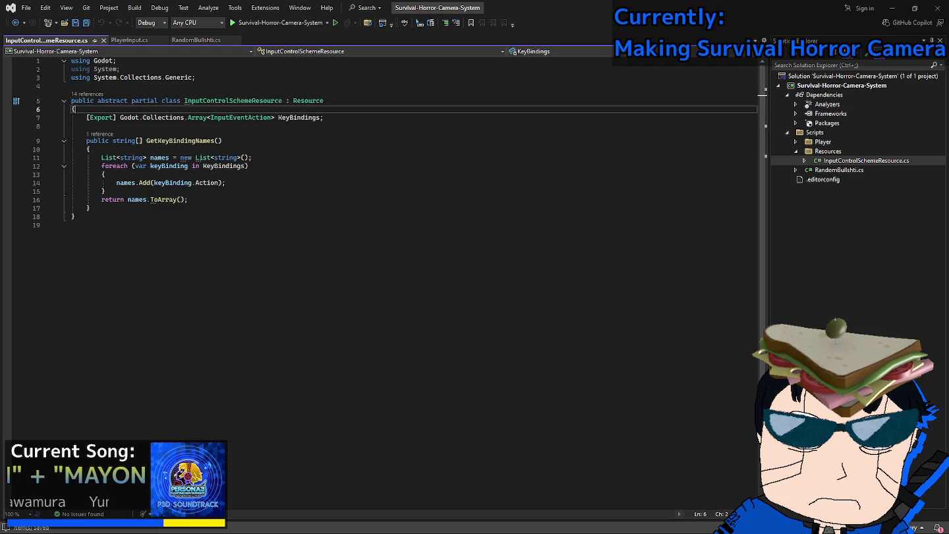
click(828, 151)
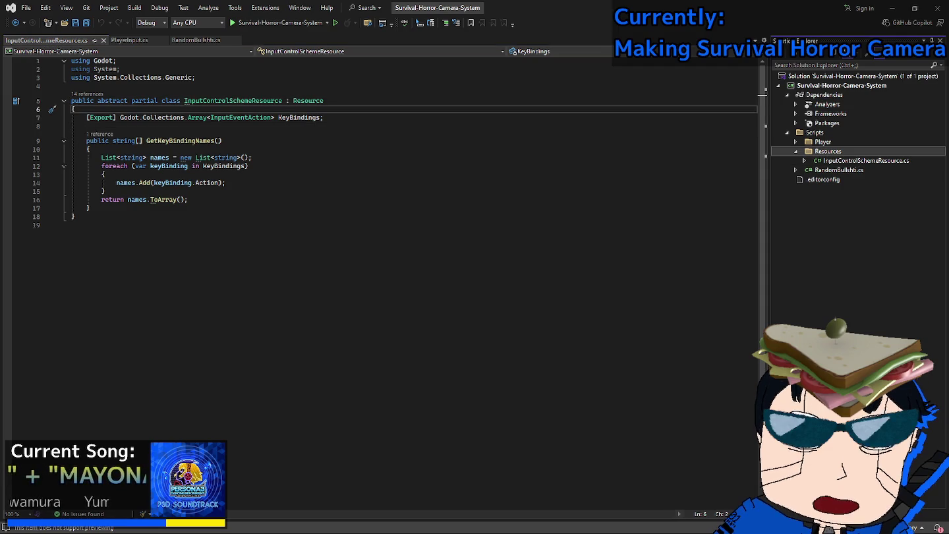
click(71, 225)
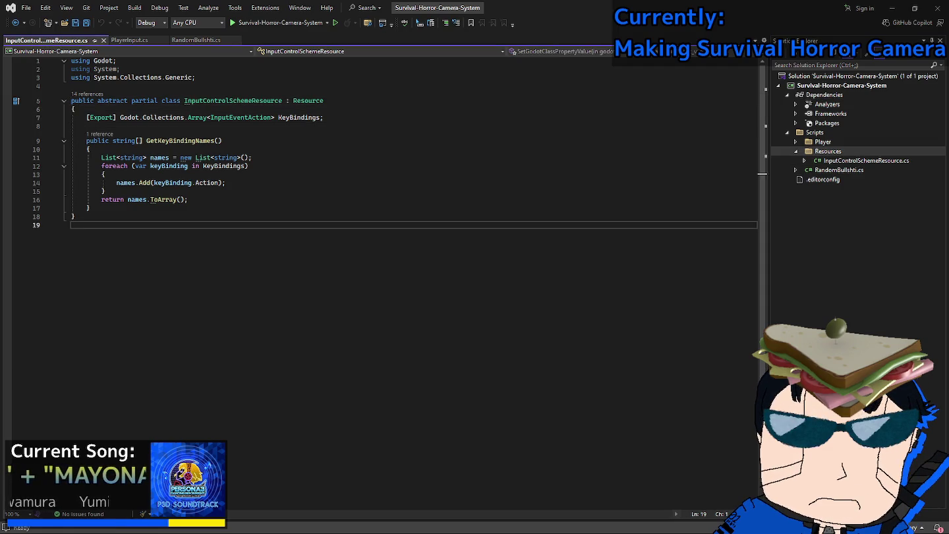
Switch to Godot and bring up the Resources folder's options in FileSystem.
key(alt)
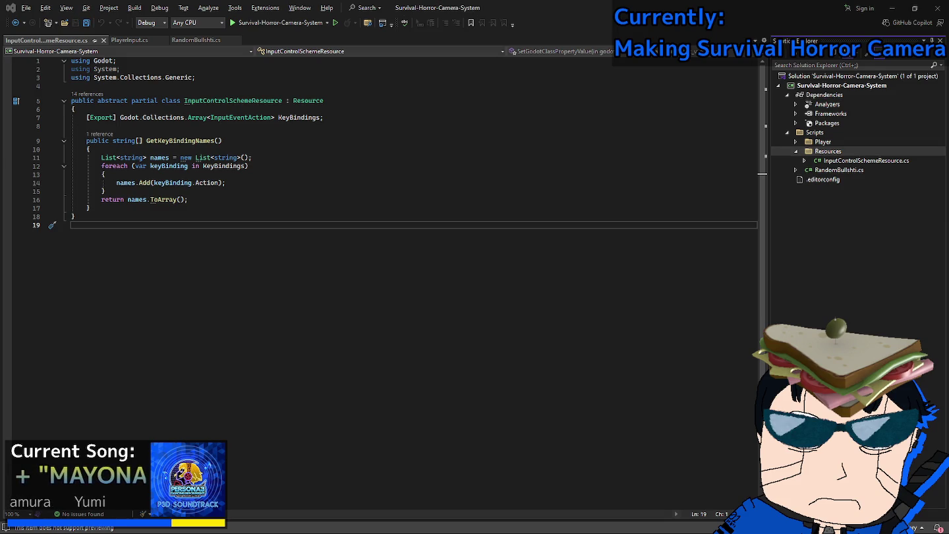
key(alt+Tab)
right_click(68, 440)
Create an empty C# script PlayerInputSchemeRes.cs inheriting Resource in the Scripts/Resources folder.
mouse_move(132, 337)
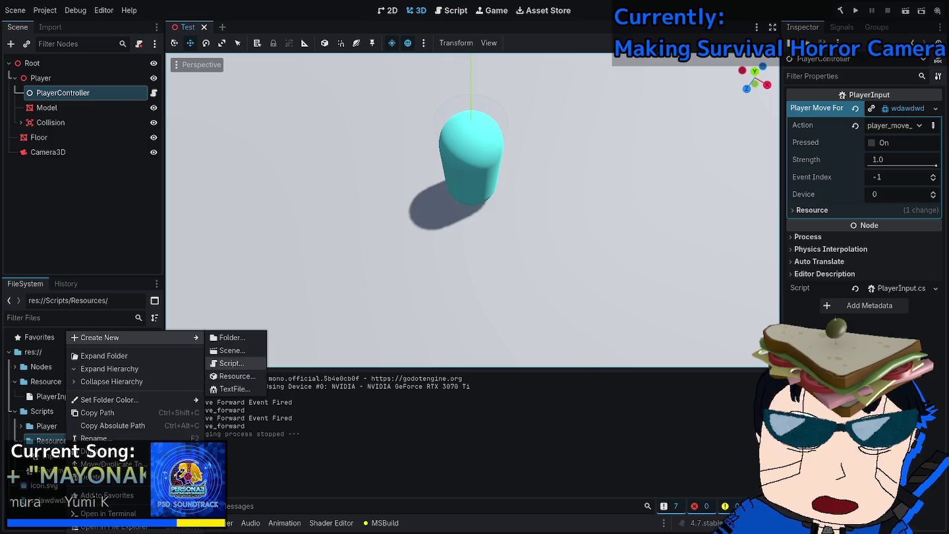
click(231, 363)
key(BackSpace)
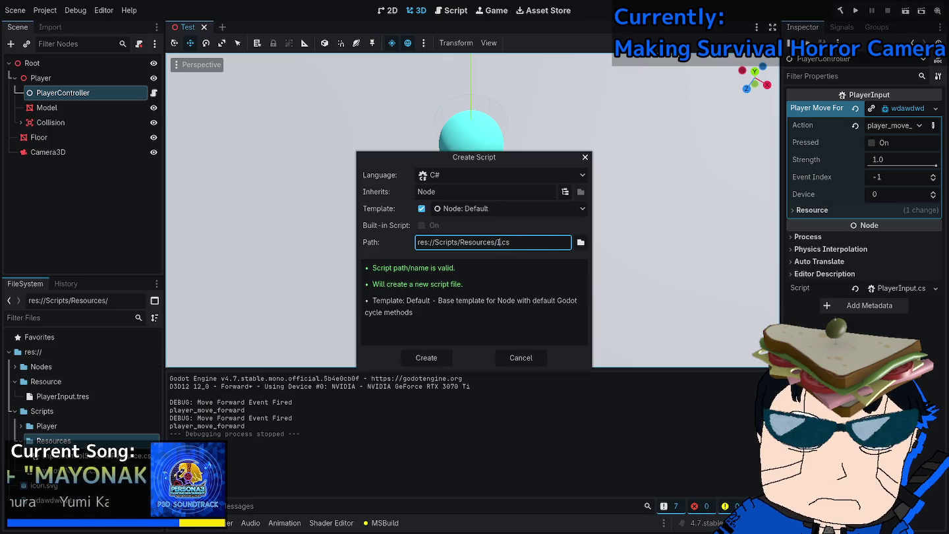
text(t)
key(BackSpace)
key(BackSpace)
text(PlayerInputScheme)
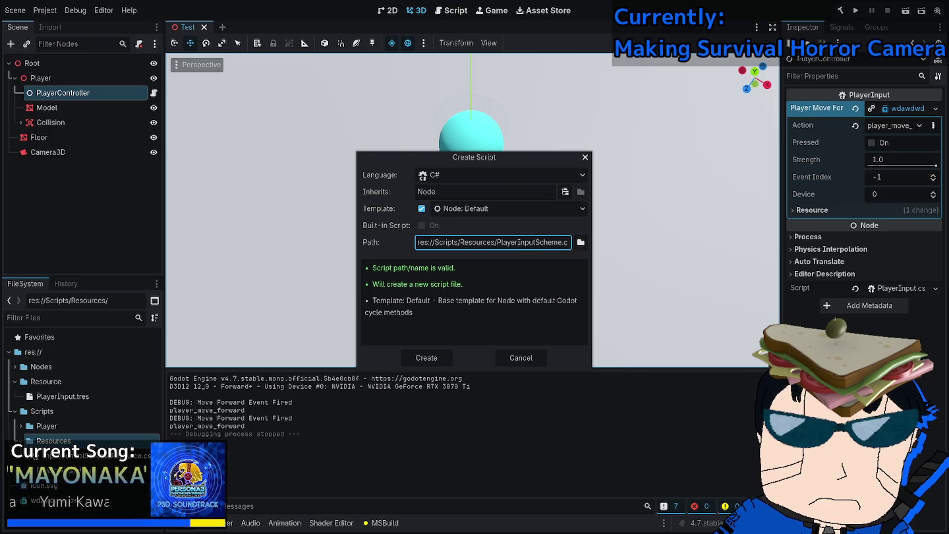
text(Res)
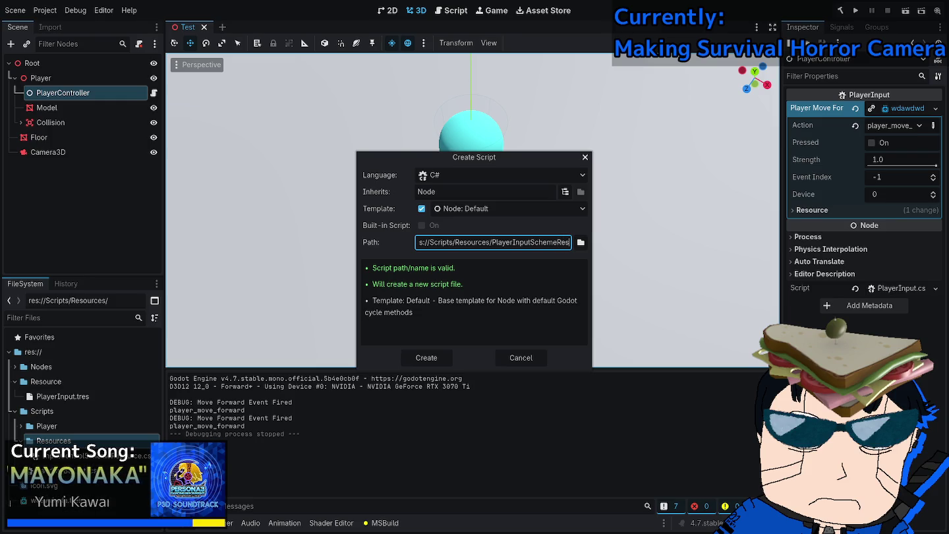
click(512, 209)
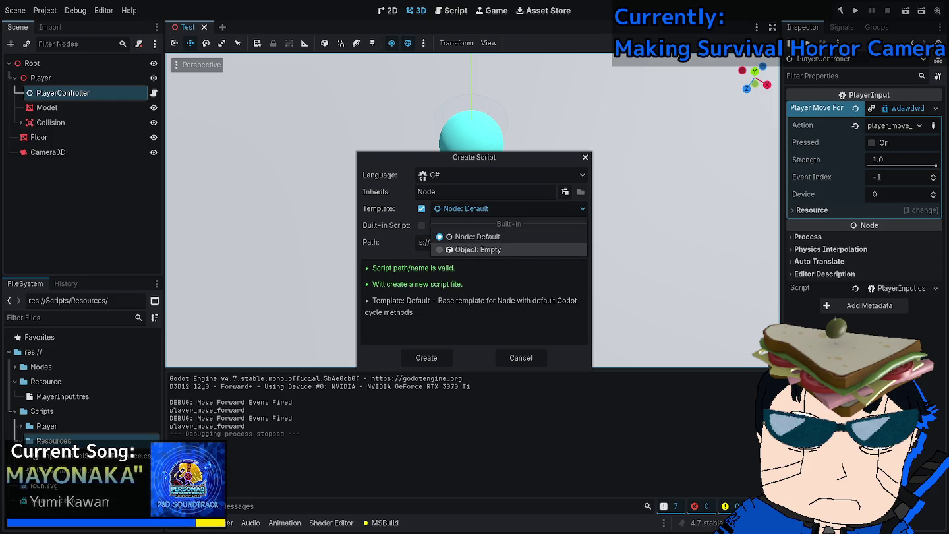
click(461, 246)
click(565, 191)
text(res)
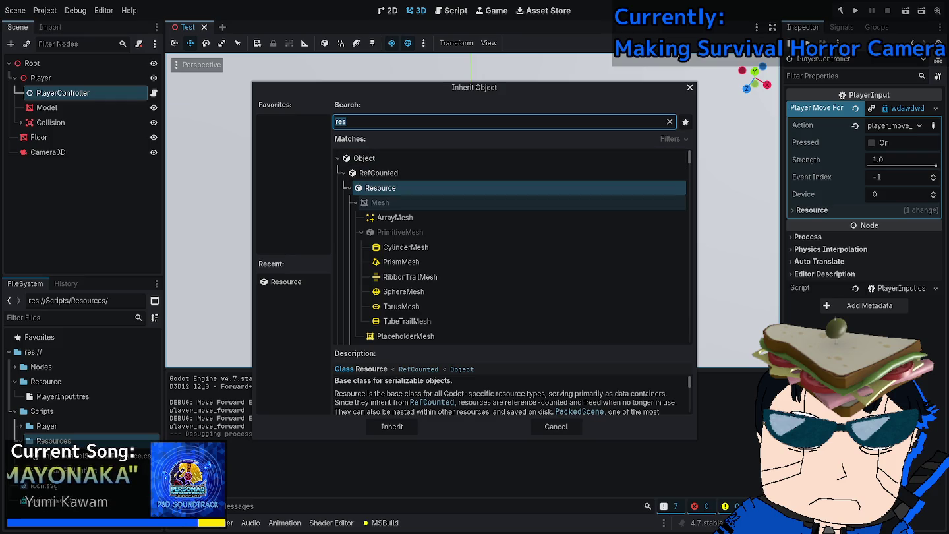
click(392, 424)
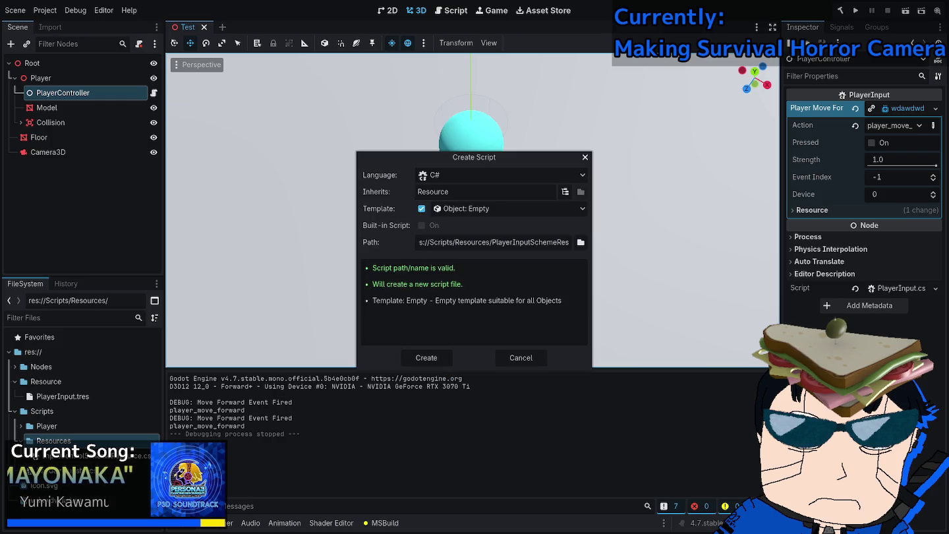
click(426, 357)
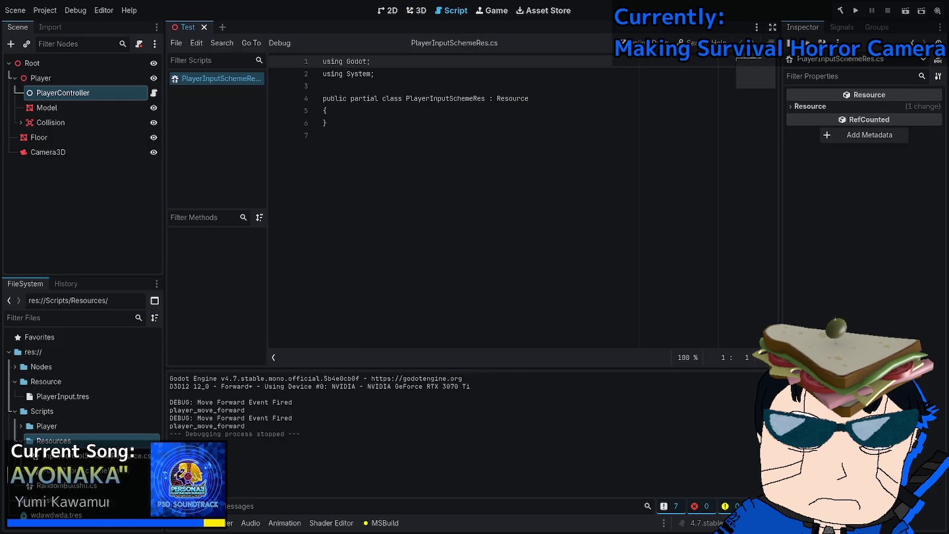
Close all open scripts in Godot and switch to Visual Studio.
click(176, 43)
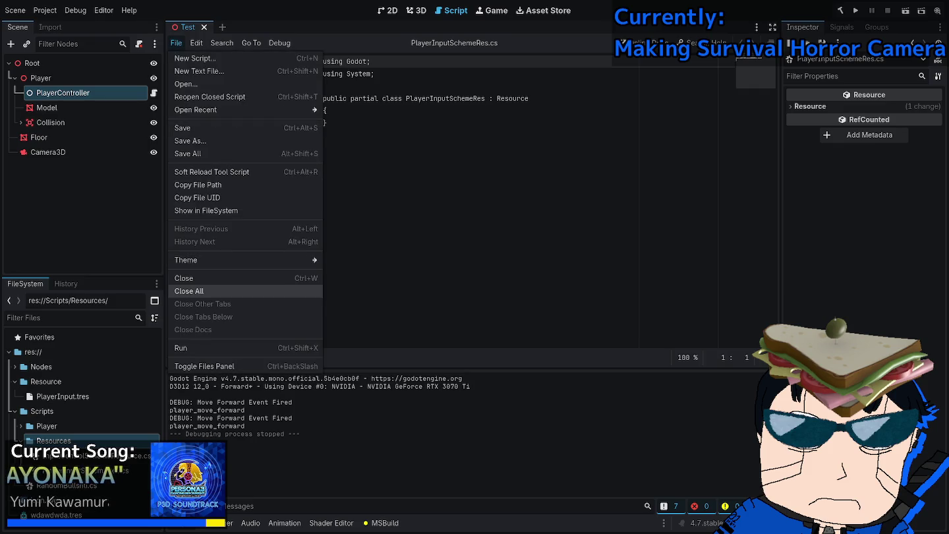
click(188, 292)
key(alt+Tab)
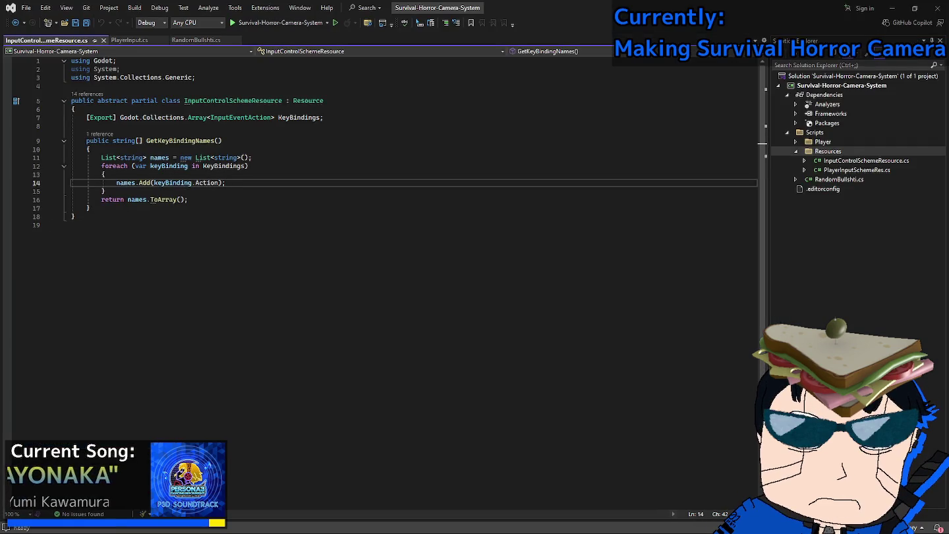
Make PlayerInputSchemeRes inherit InputControlSchemeResource instead of Resource and save the file.
double_click(857, 170)
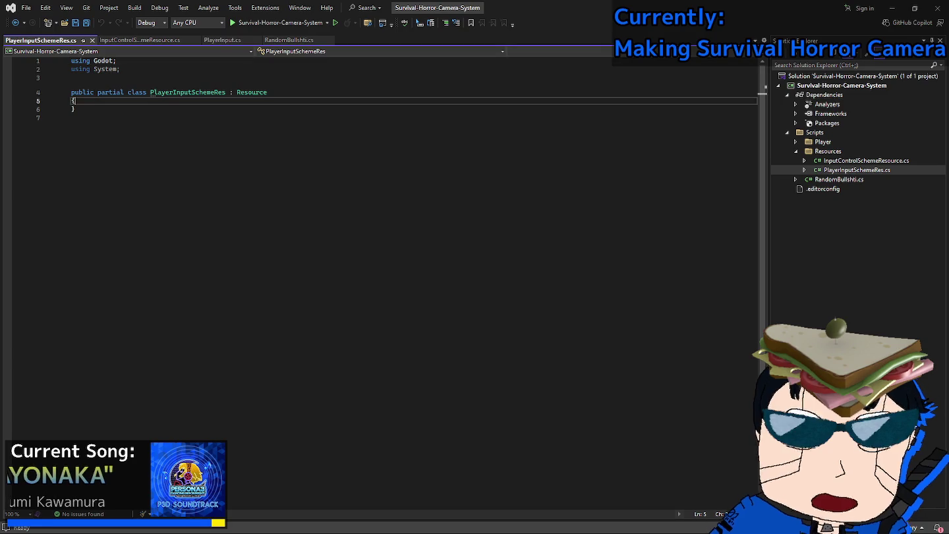
key(ctrl+Tab)
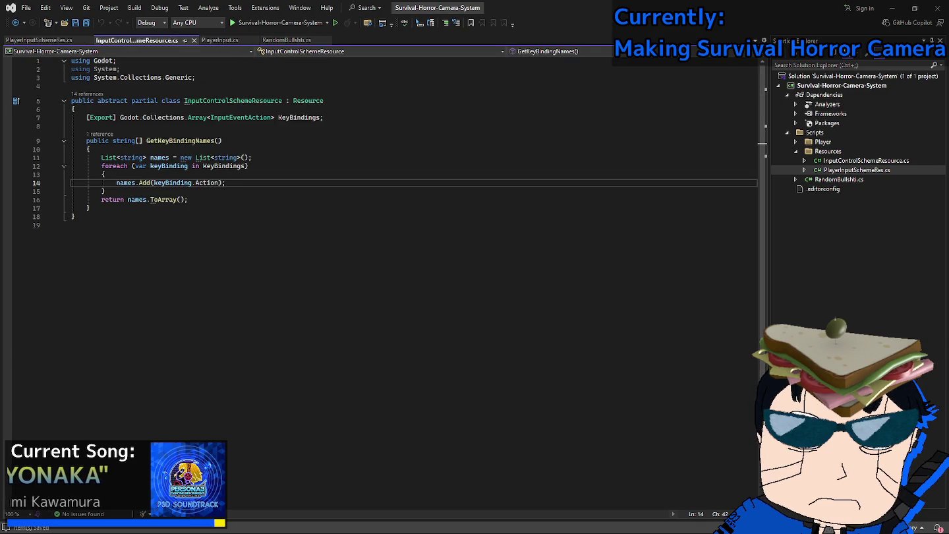
double_click(233, 100)
key(ctrl+c)
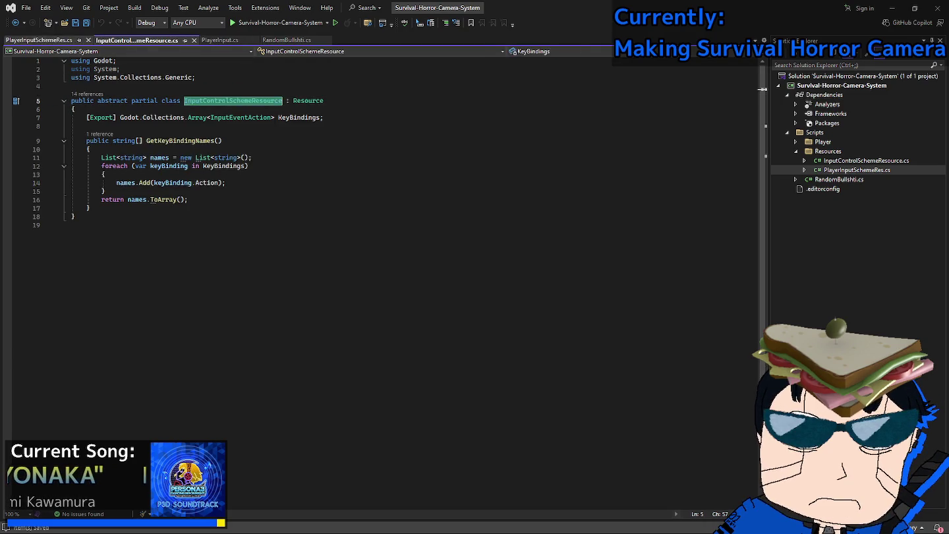
key(ctrl+Tab)
drag(267, 92, 229, 93)
key(ctrl+v)
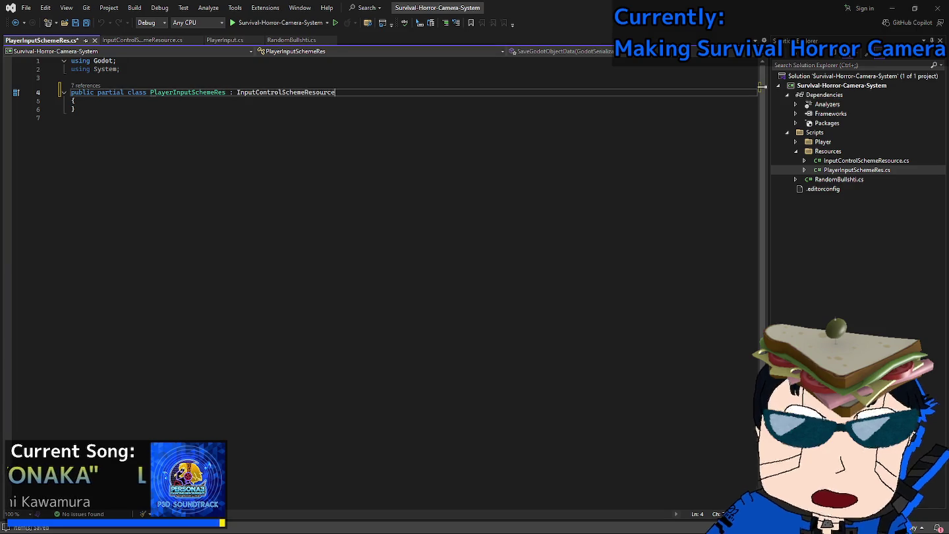
key(ctrl+s)
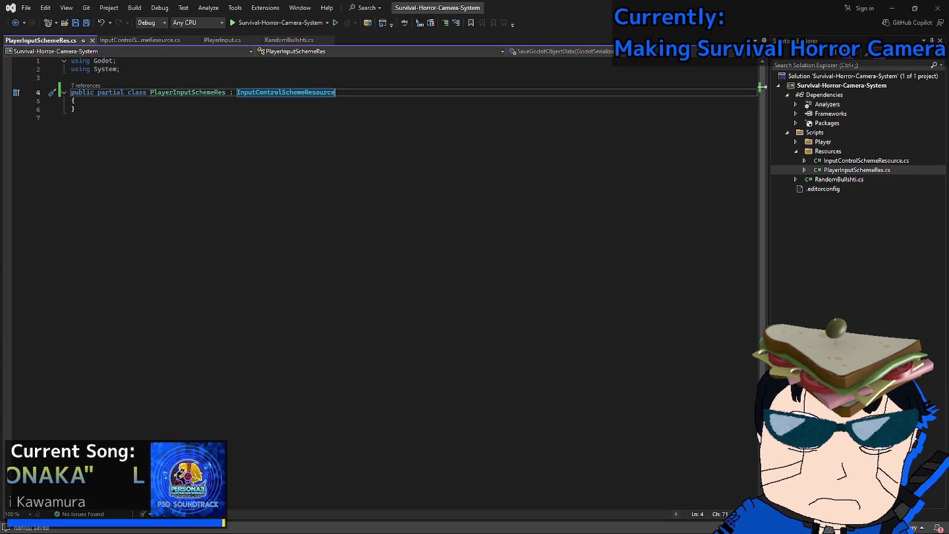
Review the InputControlSchemeResource class body with its KeyBindings array and GetKeyBindingNames.
key(ctrl+Tab)
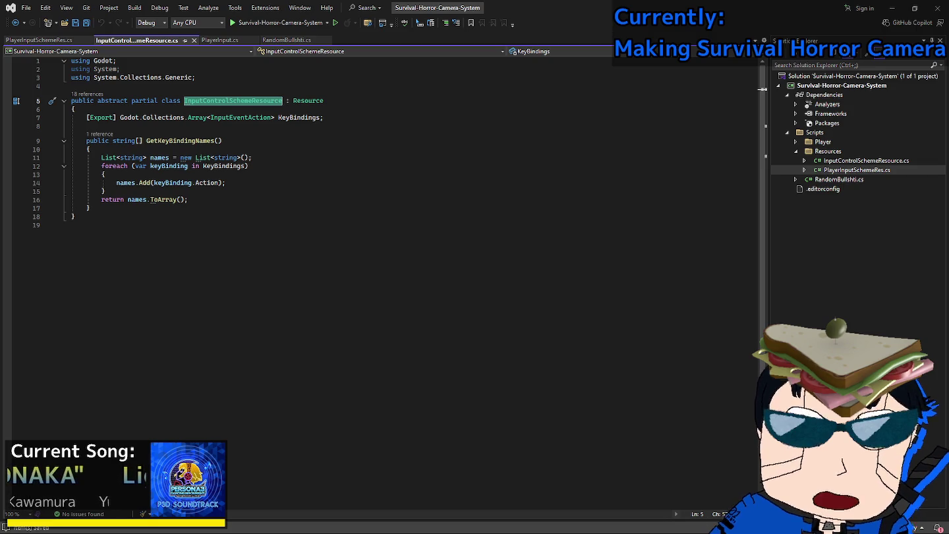
key(Down)
key(Home)
key(ctrl+shift+End)
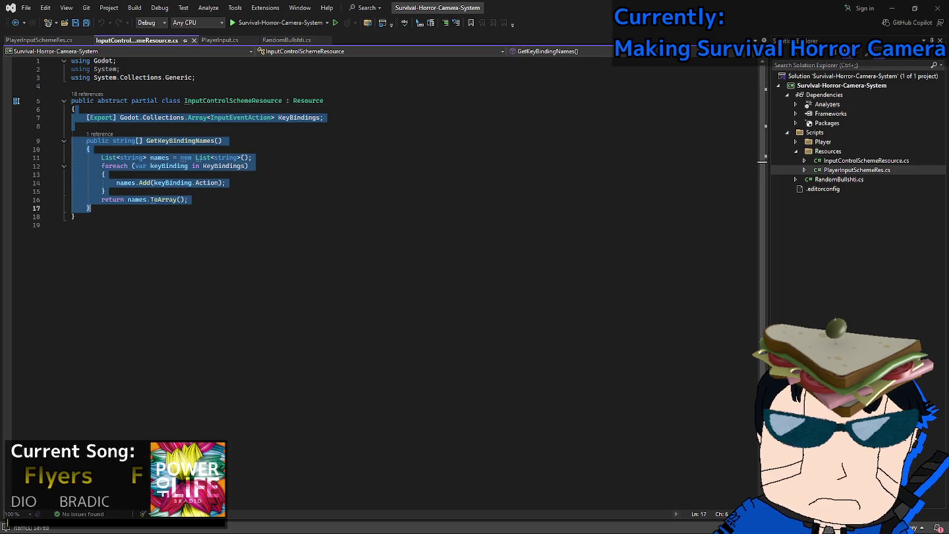
click(91, 208)
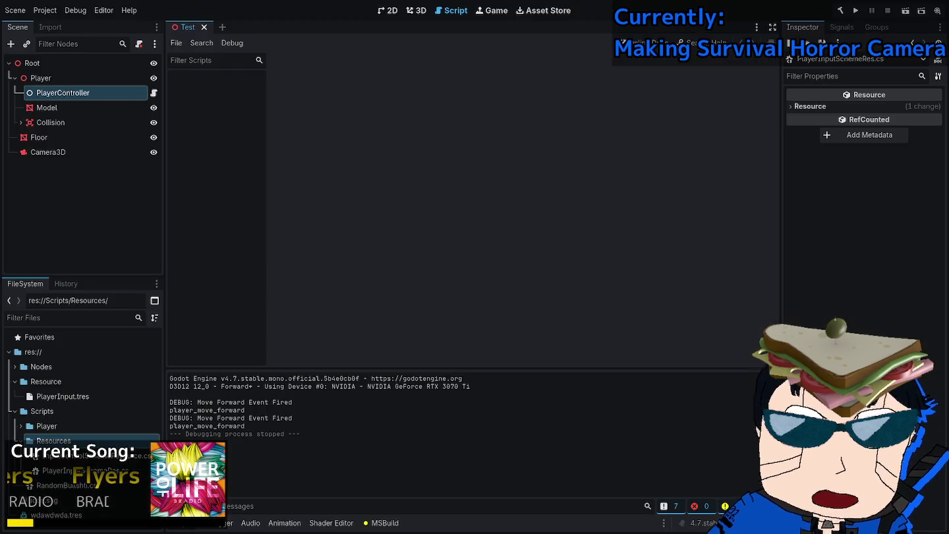
Build the C# project with PlayerController selected, dismiss the playerMoveForwardEvent error, and return to the code.
key(ctrl+F2)
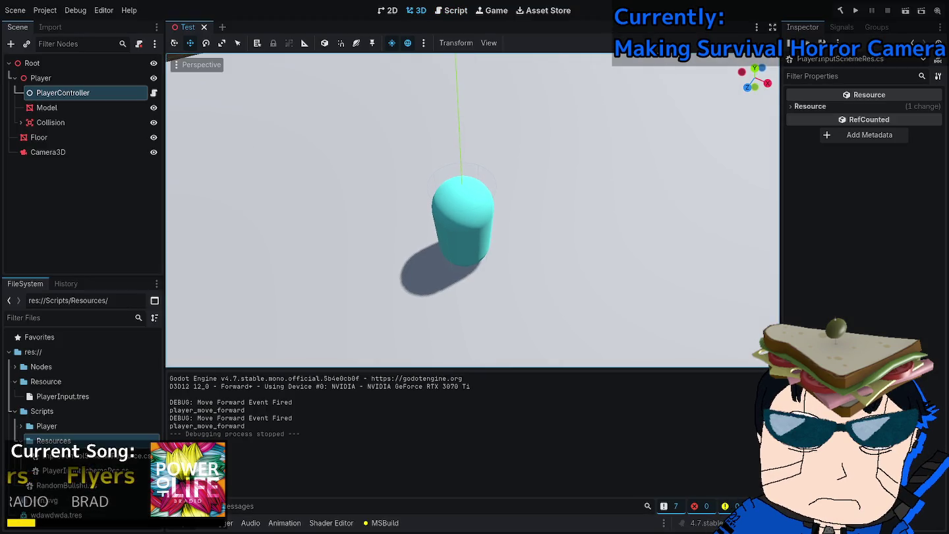
click(63, 92)
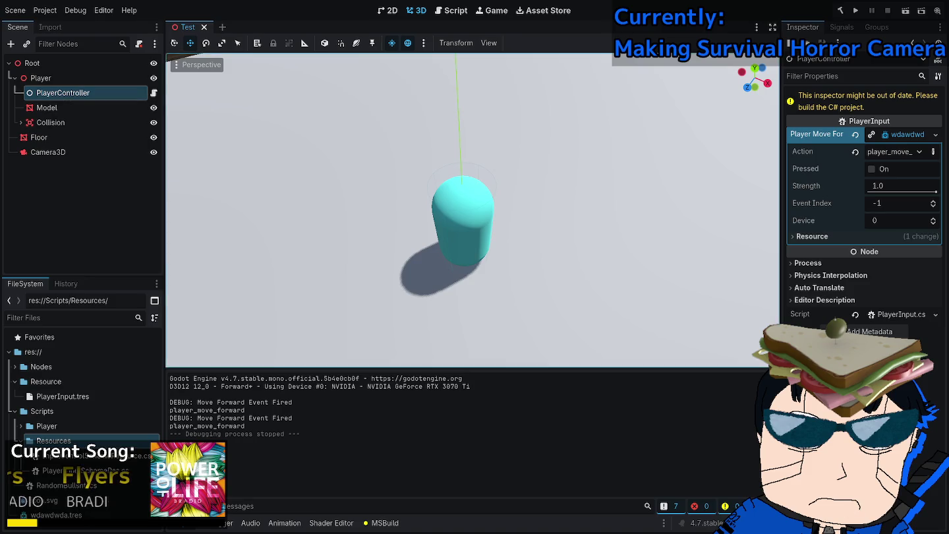
click(840, 10)
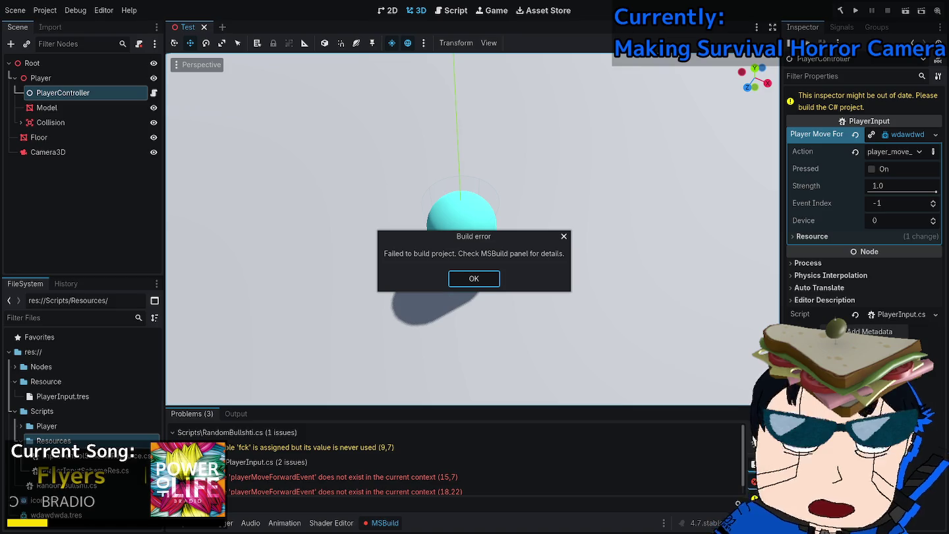
key(Return)
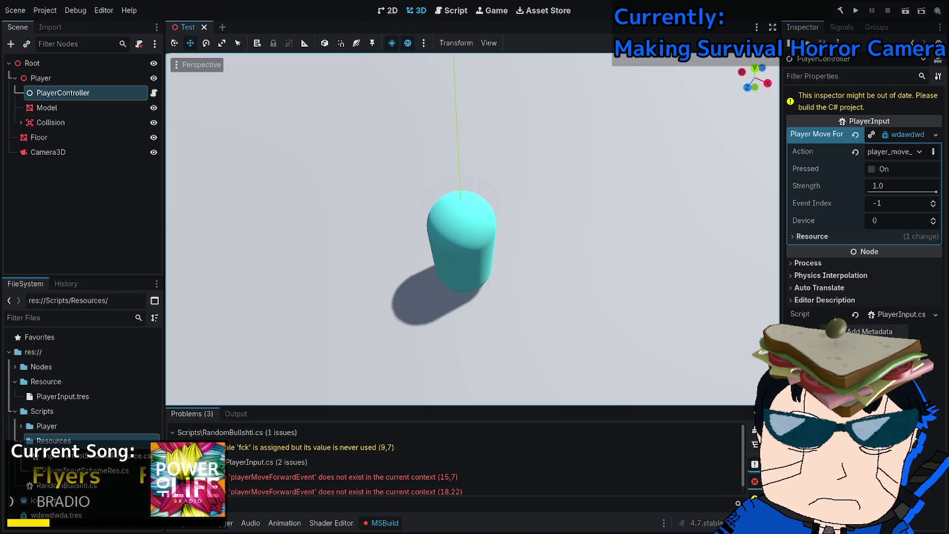
key(alt+Tab)
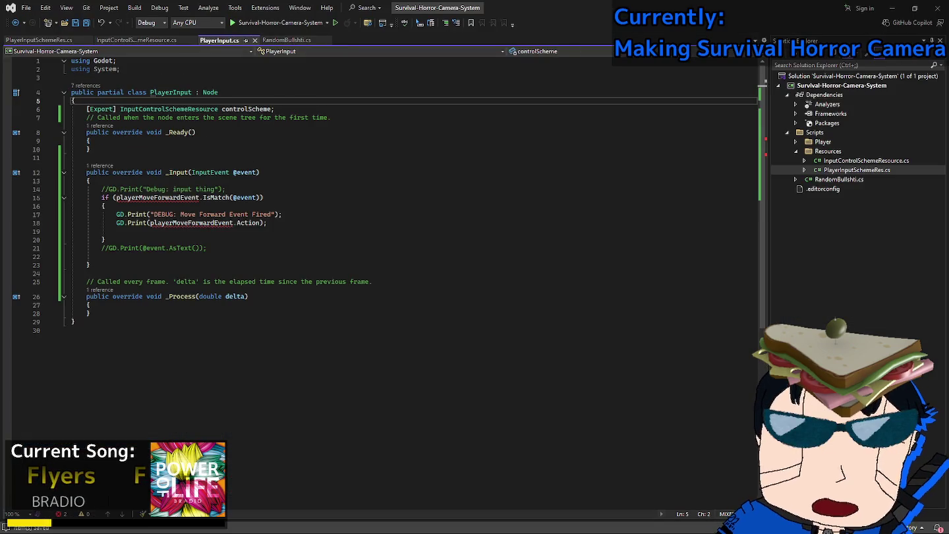
Comment out the playerMoveForwardEvent if block in PlayerInput's _Input, then rebuild in Godot.
drag(105, 239, 71, 197)
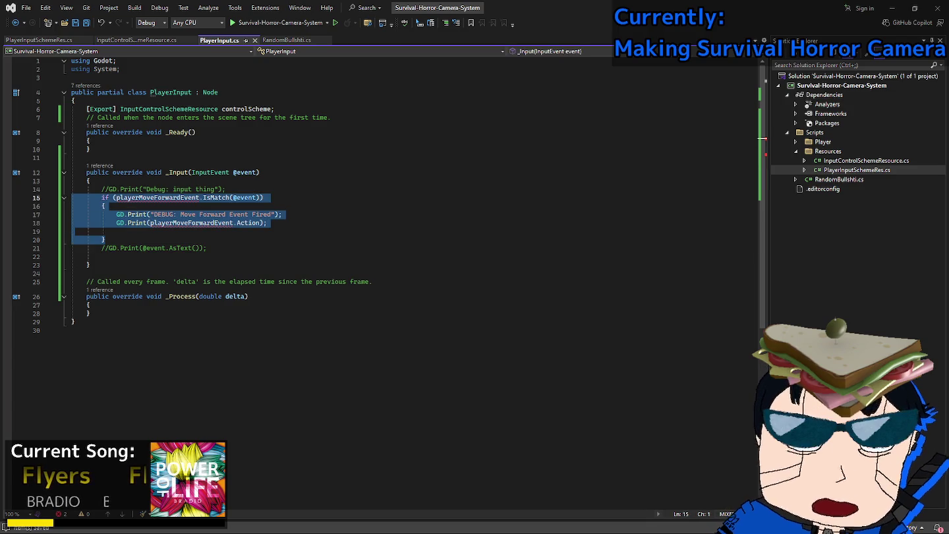
key(ctrl+k)
key(ctrl+c)
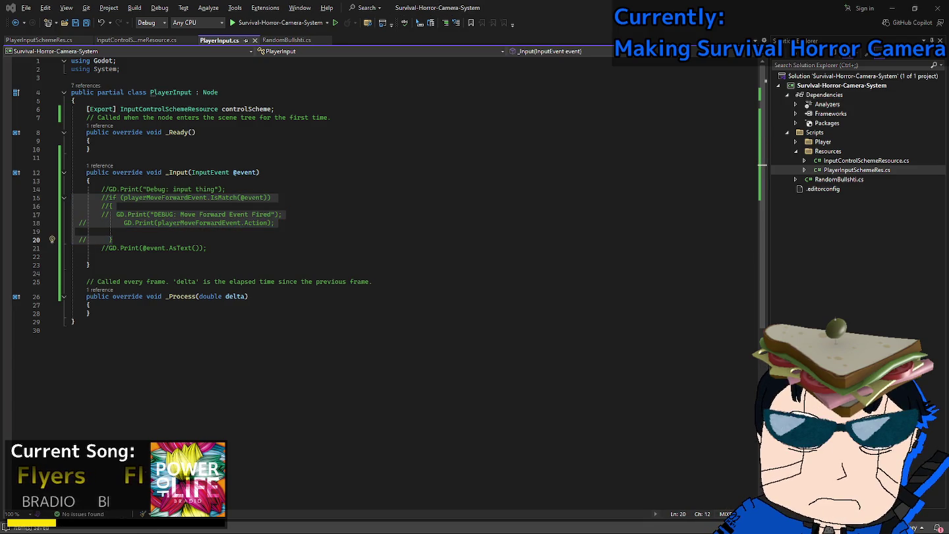
key(alt+Tab)
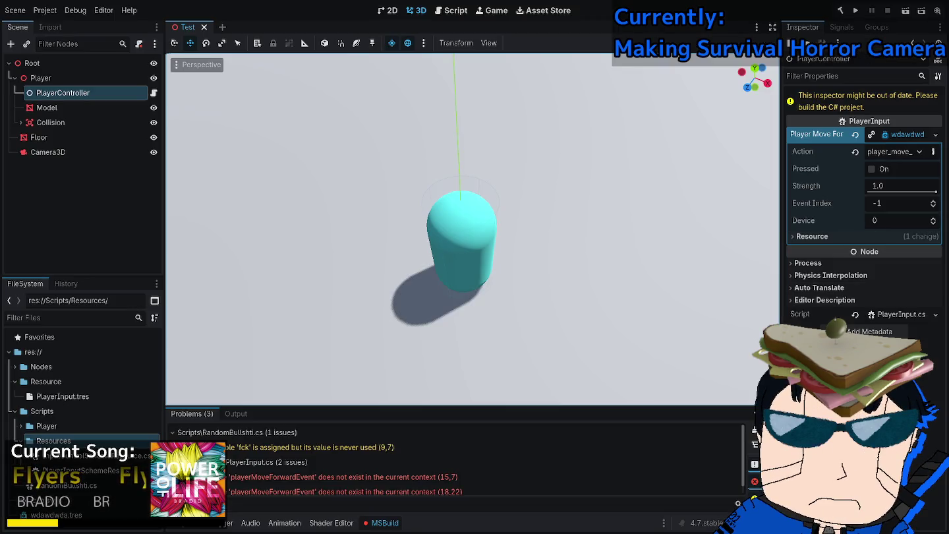
key(alt+Tab)
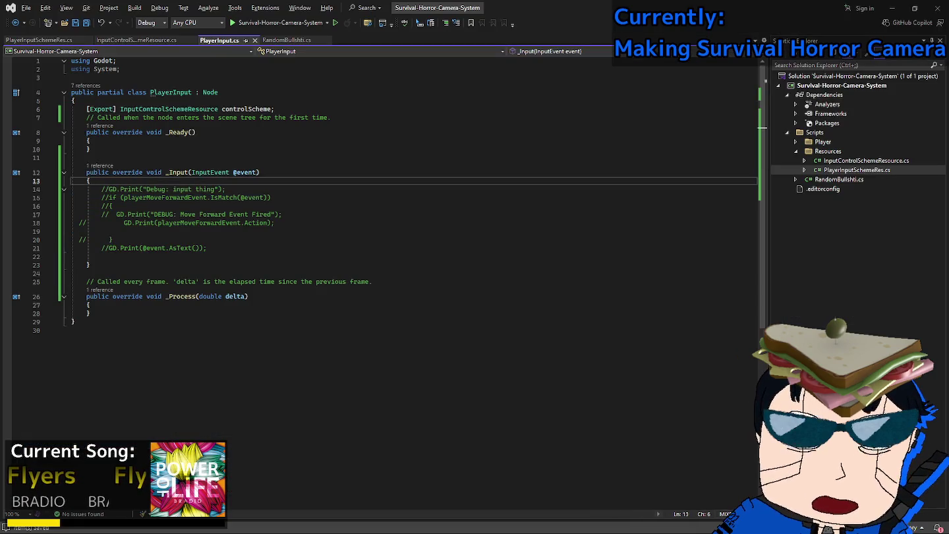
key(alt+Tab)
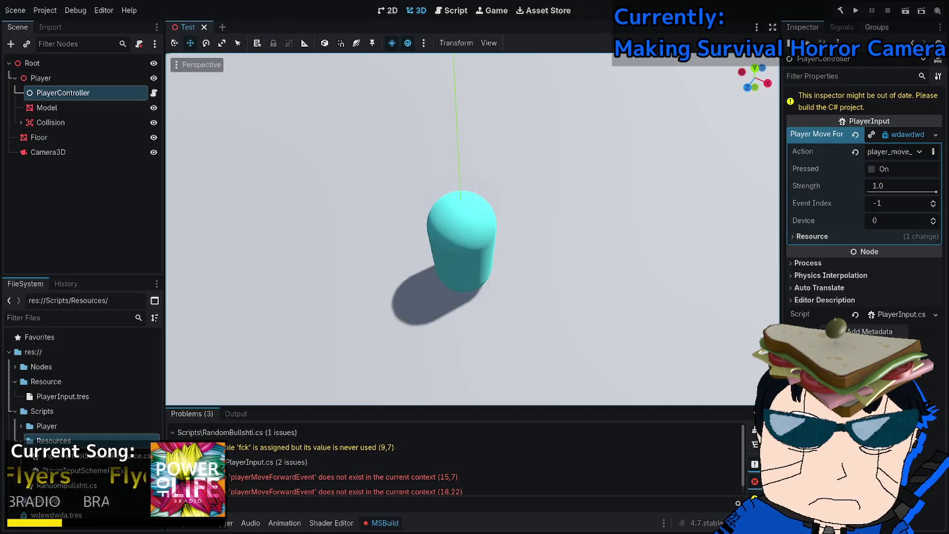
click(839, 11)
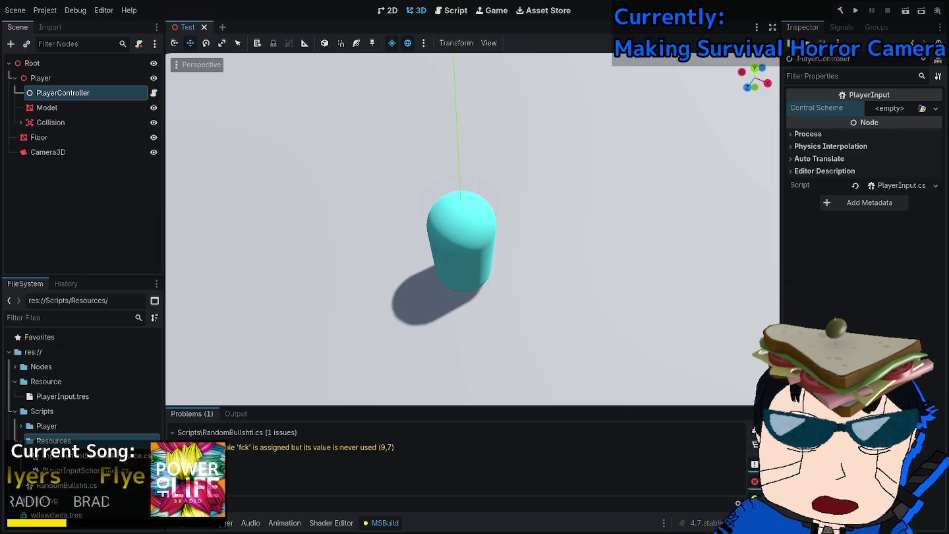
Check which resource types PlayerController's Control Scheme accepts, then select the Model node.
click(935, 108)
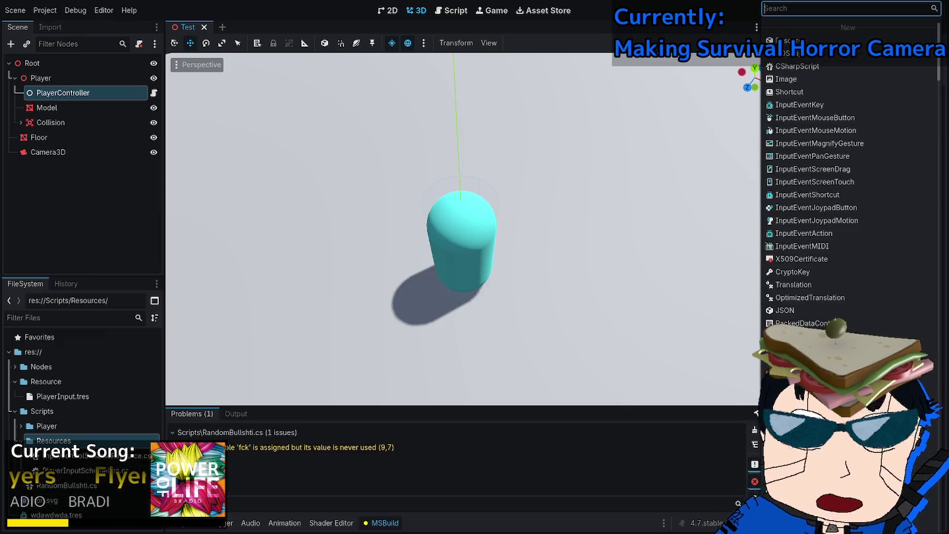
click(39, 137)
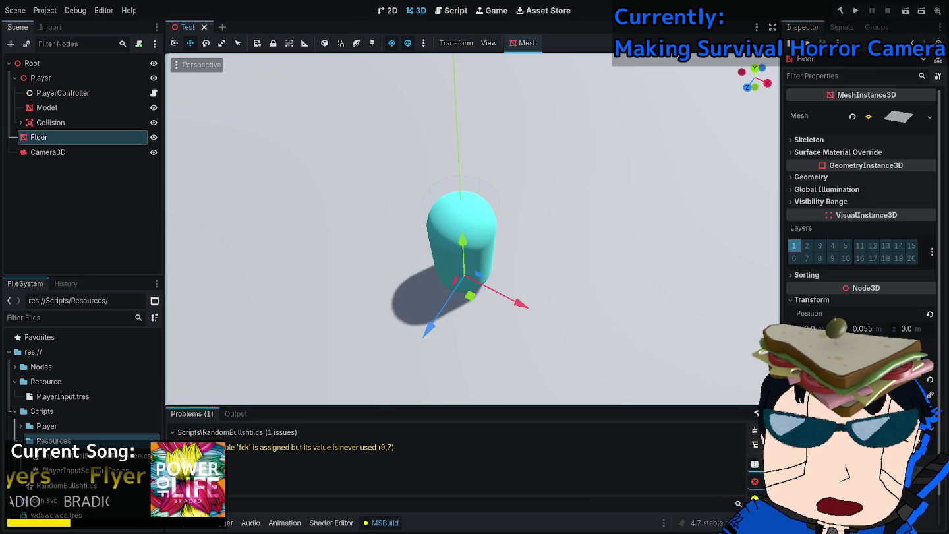
click(46, 107)
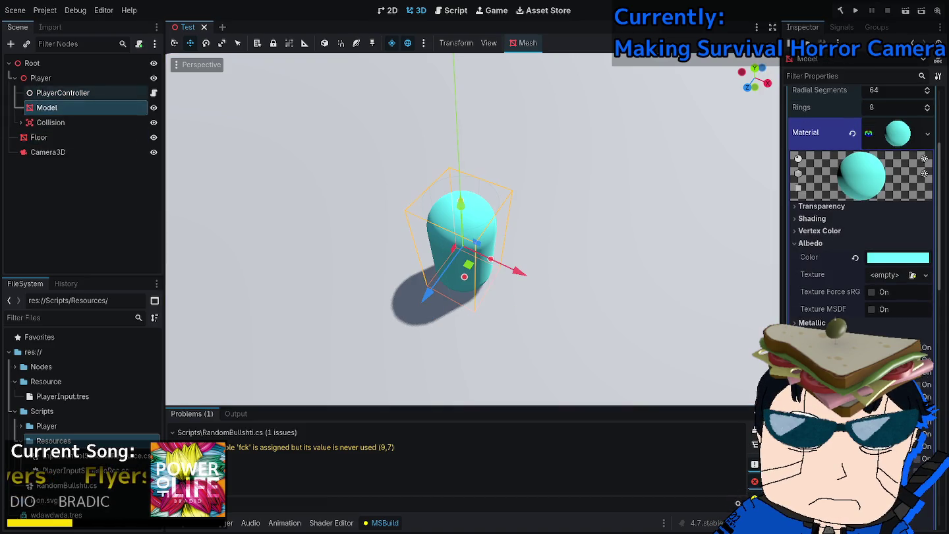
Load Scripts/Resources/PlayerInputSchemeRes.cs as the script of the PlayerInput.tres resource.
click(63, 93)
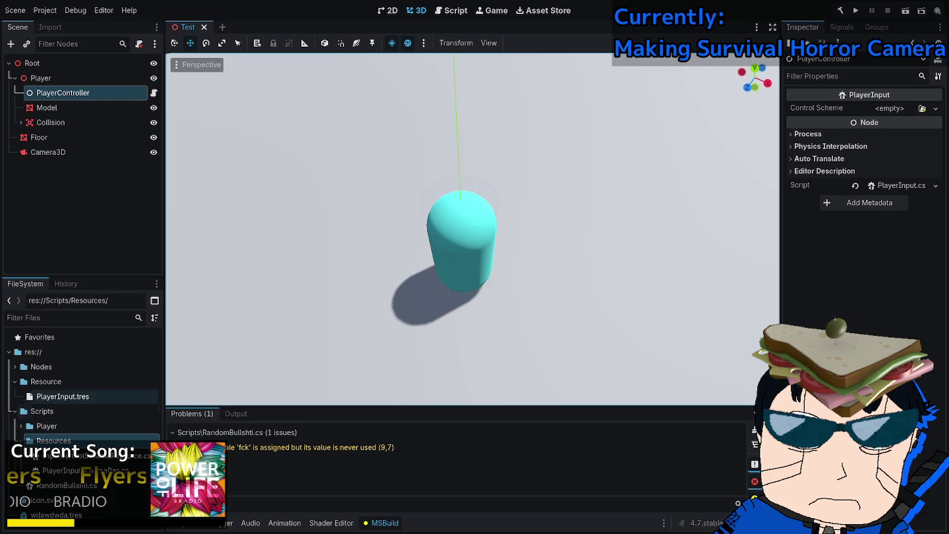
mouse_move(63, 396)
mouse_down()
mouse_move(863, 246)
mouse_move(886, 109)
mouse_up()
click(62, 396)
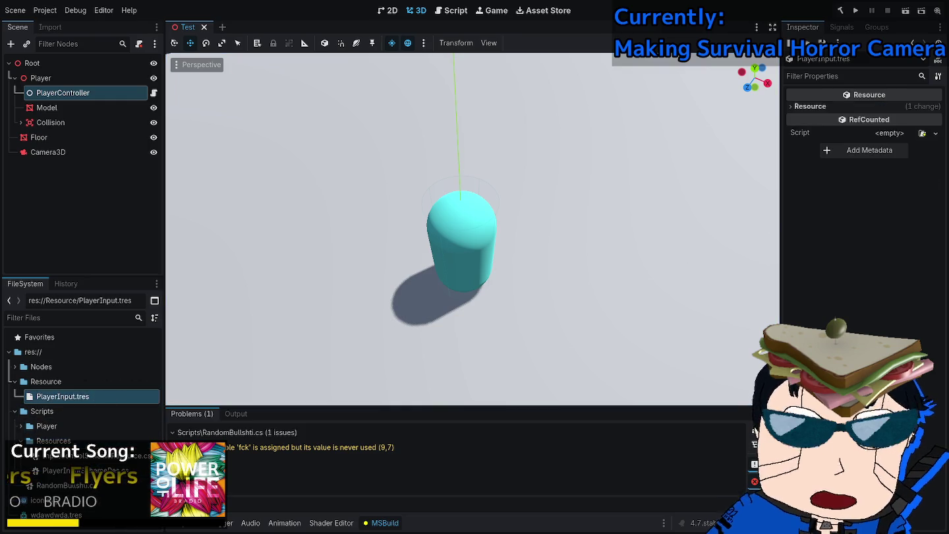
click(936, 133)
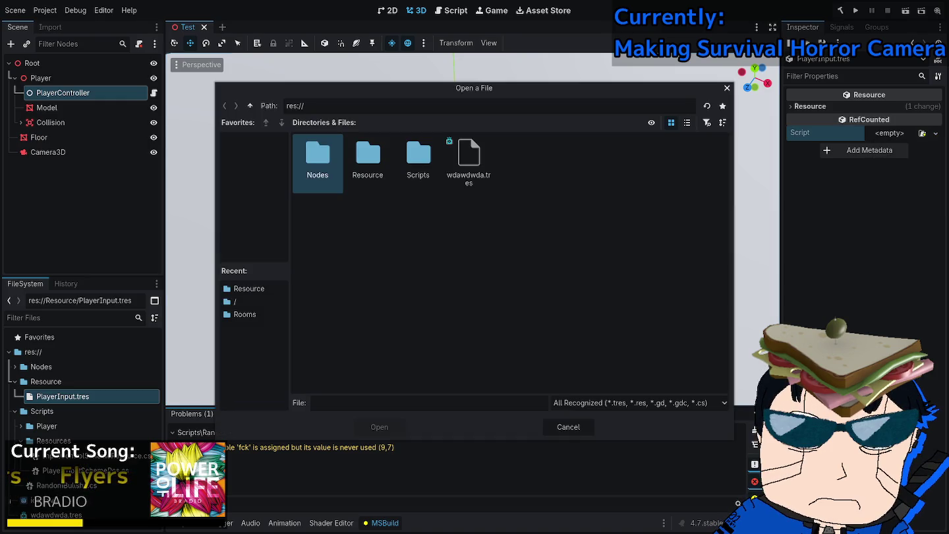
click(898, 205)
double_click(417, 163)
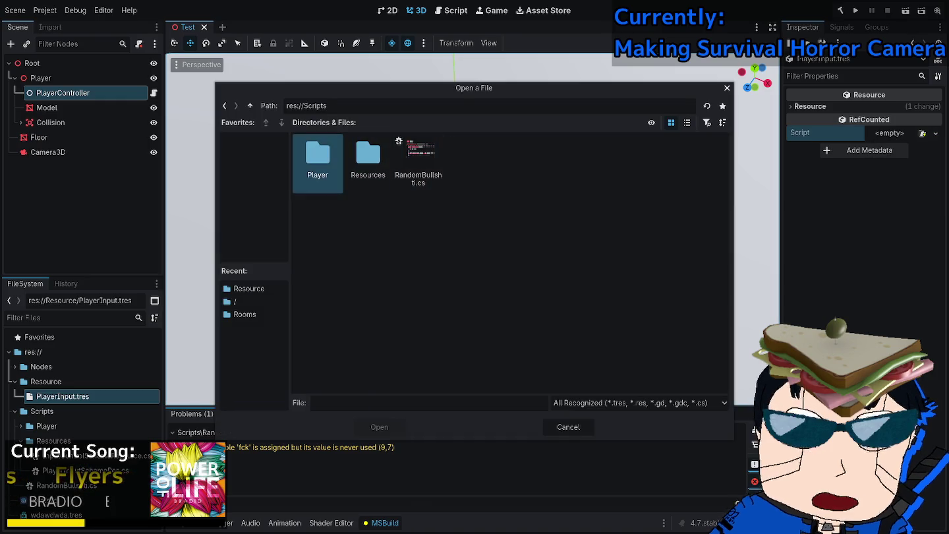
double_click(368, 163)
click(368, 162)
click(318, 162)
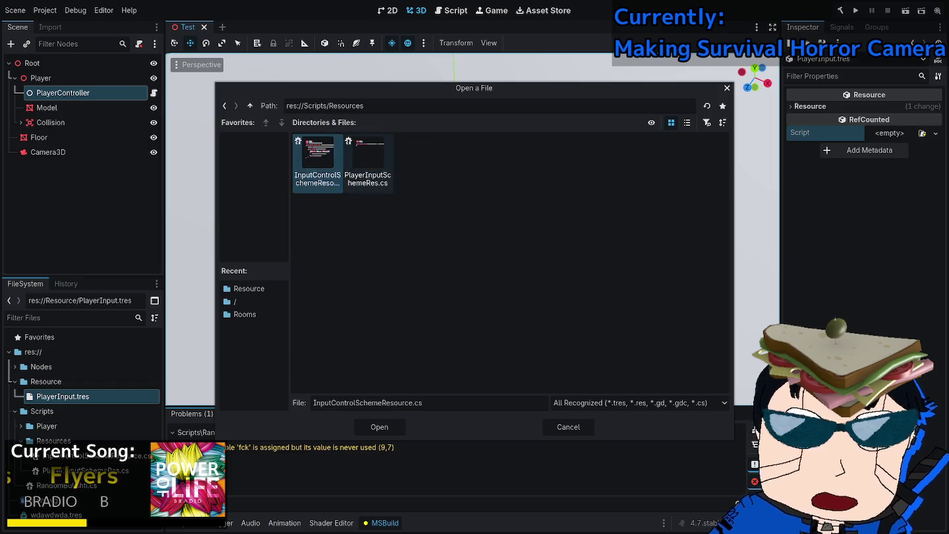
double_click(368, 163)
click(39, 137)
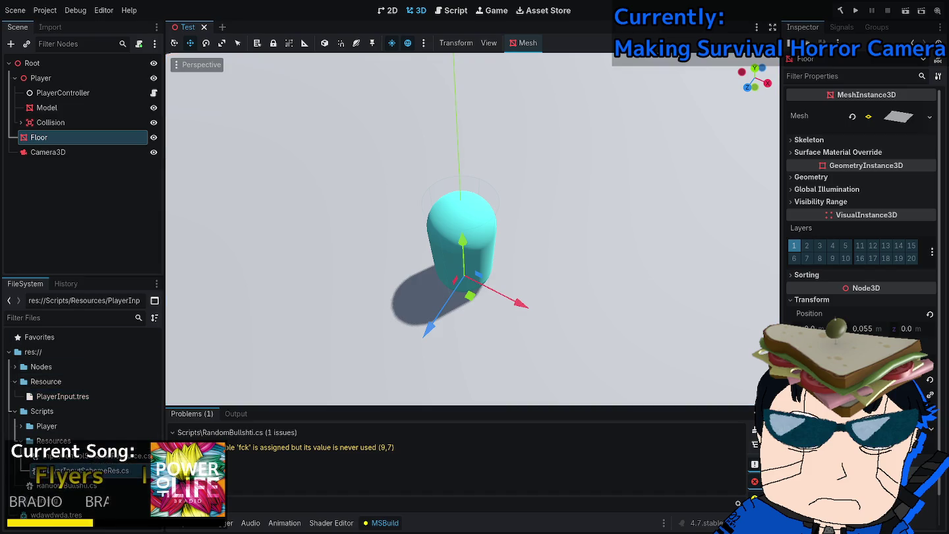
Assign PlayerInput.tres to PlayerController, give it 4 key bindings, and set the first to player_move_forward.
click(63, 93)
mouse_move(63, 396)
mouse_down()
mouse_move(173, 73)
mouse_move(897, 108)
mouse_up()
click(907, 108)
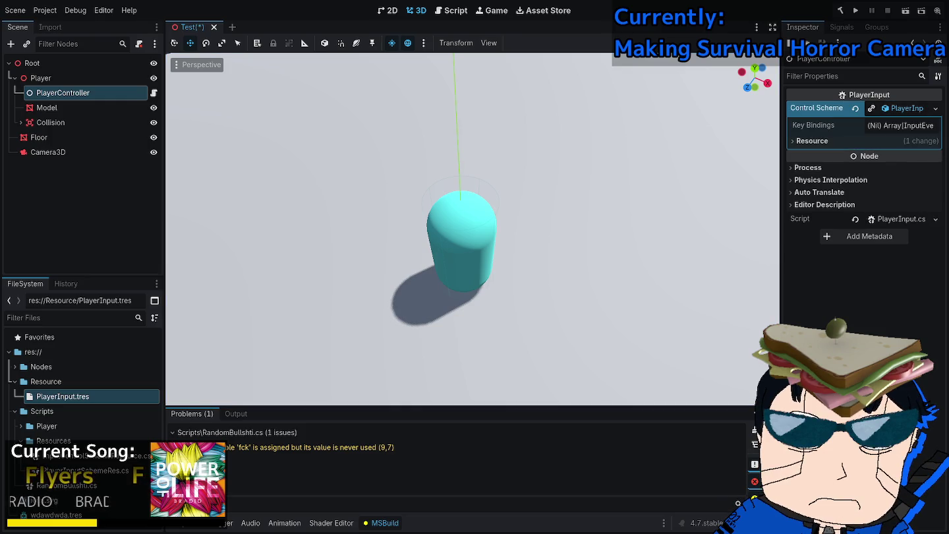
click(900, 125)
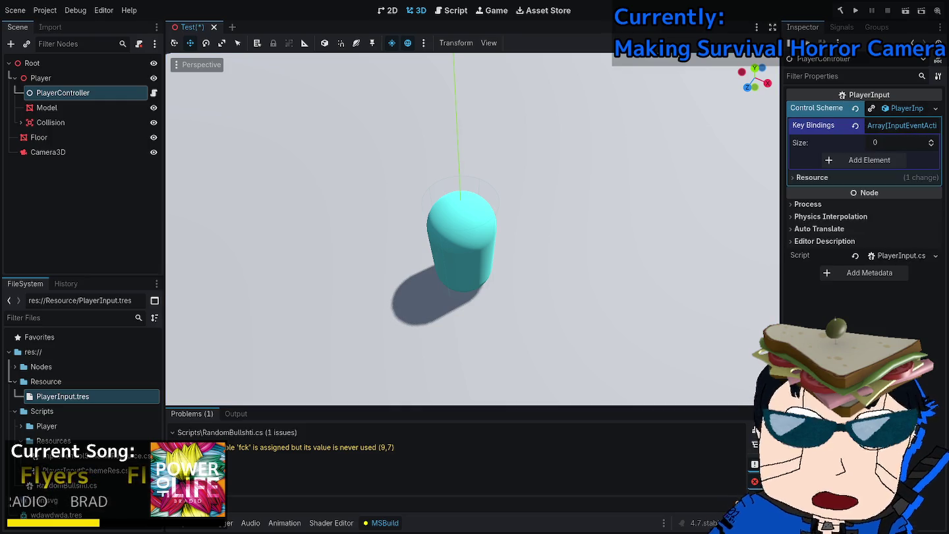
drag(903, 142, 923, 143)
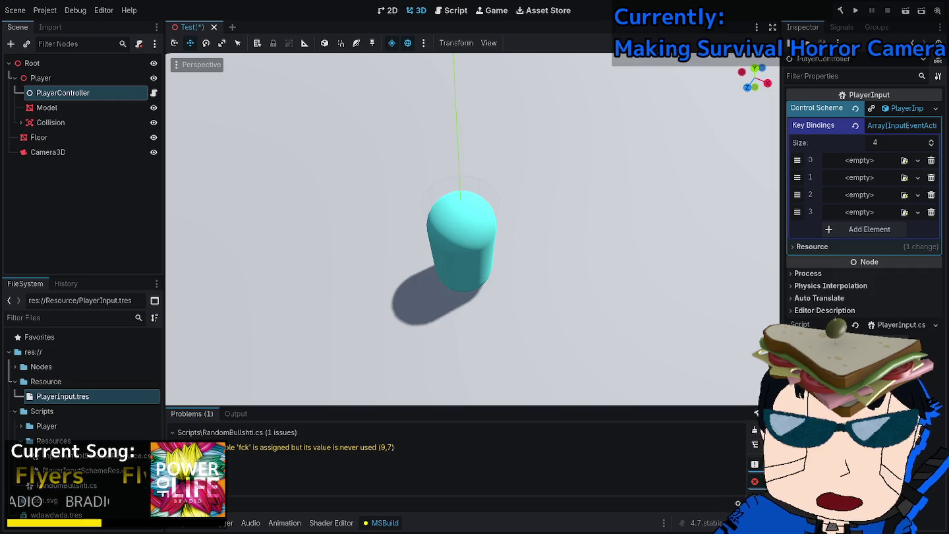
click(918, 160)
click(902, 189)
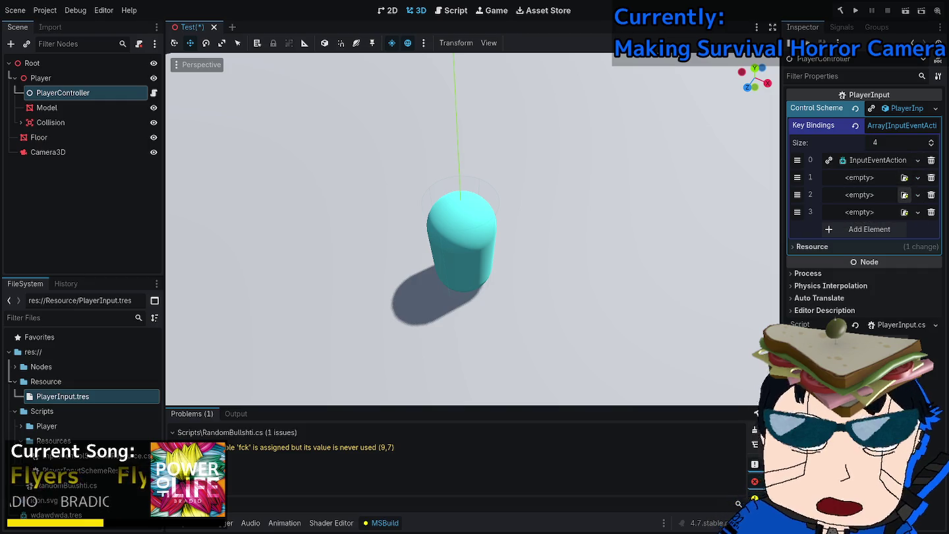
click(877, 161)
click(903, 193)
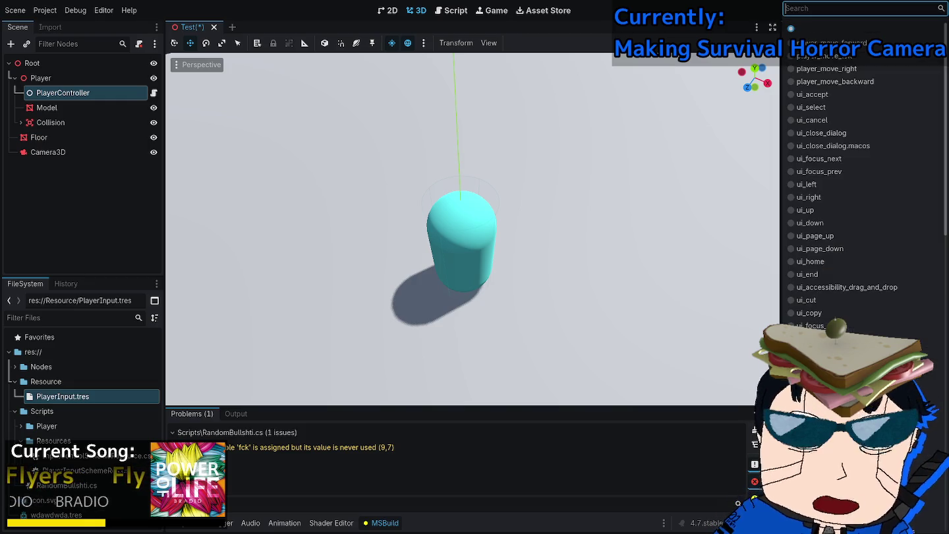
click(830, 43)
Create a new InputEventAction in the second, third and fourth key bindings.
click(917, 280)
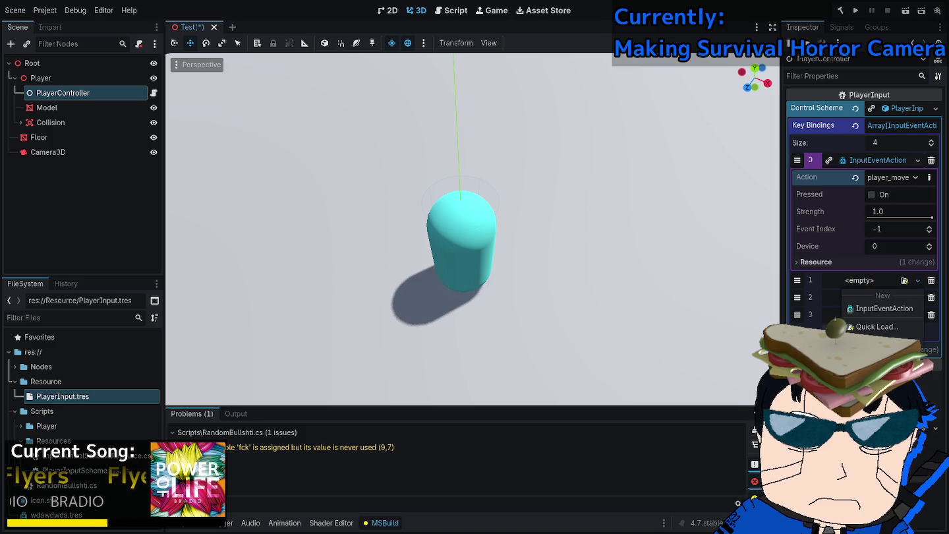
click(902, 308)
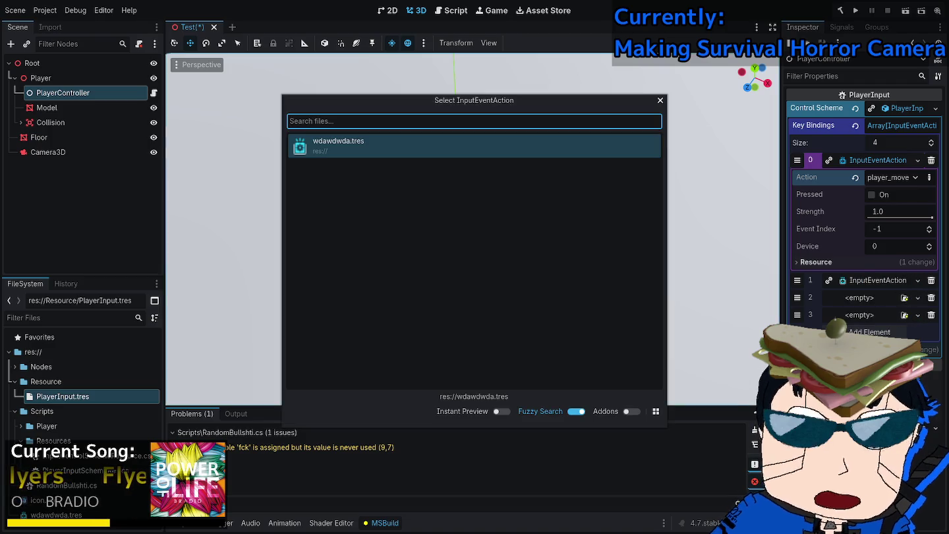
key(Escape)
click(917, 297)
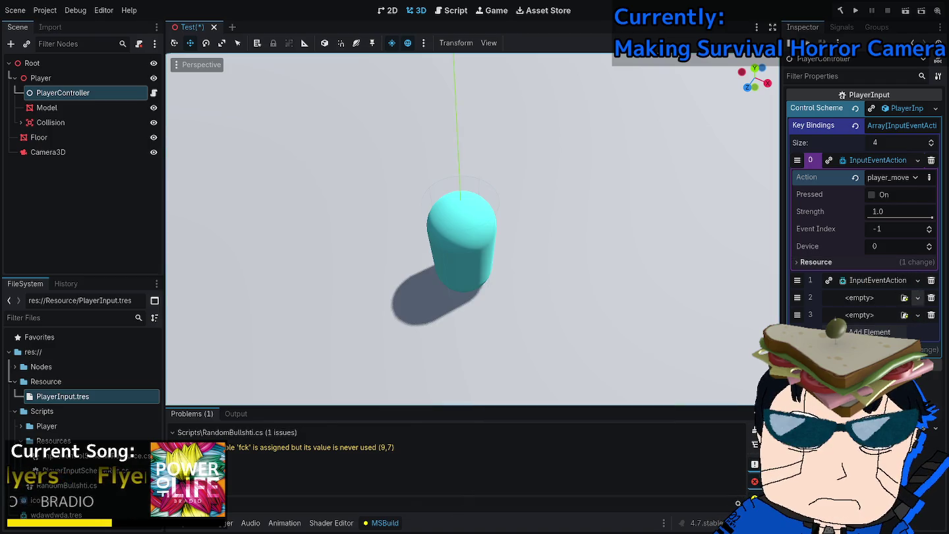
click(902, 325)
click(918, 315)
click(883, 329)
Set bindings two and three to player_move_left and player_move_right, pick the fourth's action, widen the Inspector.
click(877, 280)
click(886, 297)
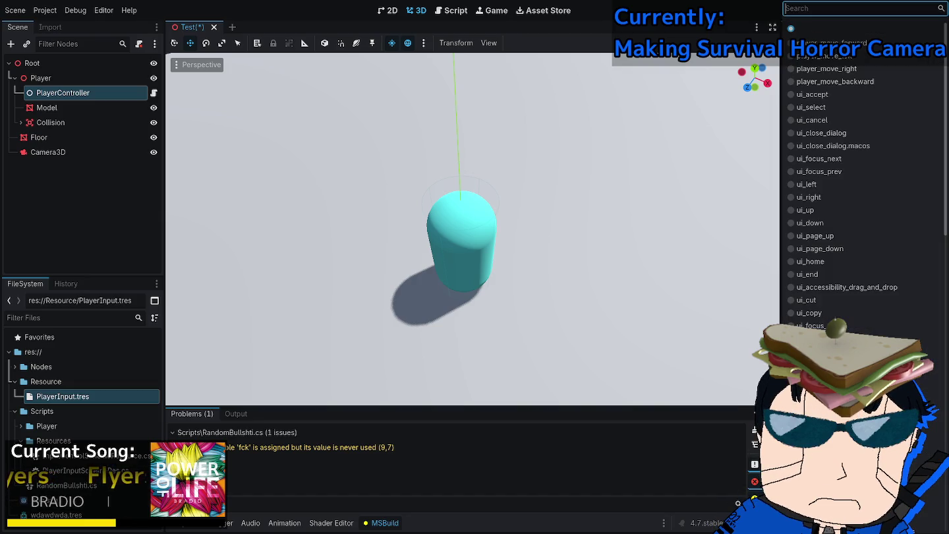
click(863, 56)
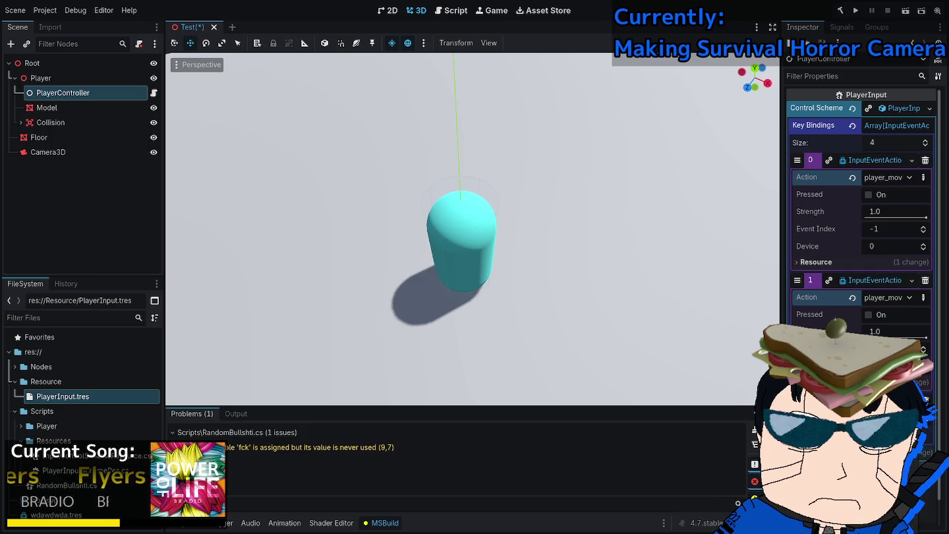
click(886, 417)
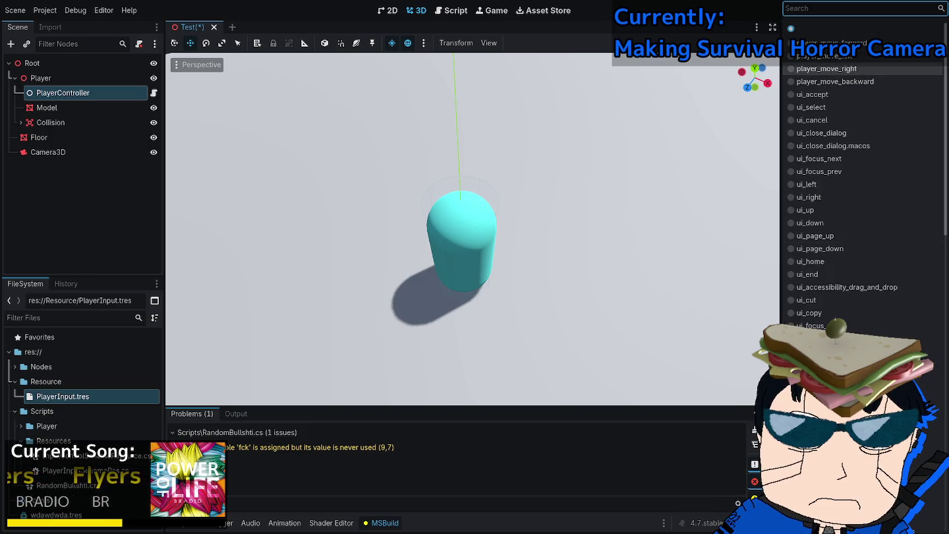
click(856, 68)
scroll(860, 264, down, 4)
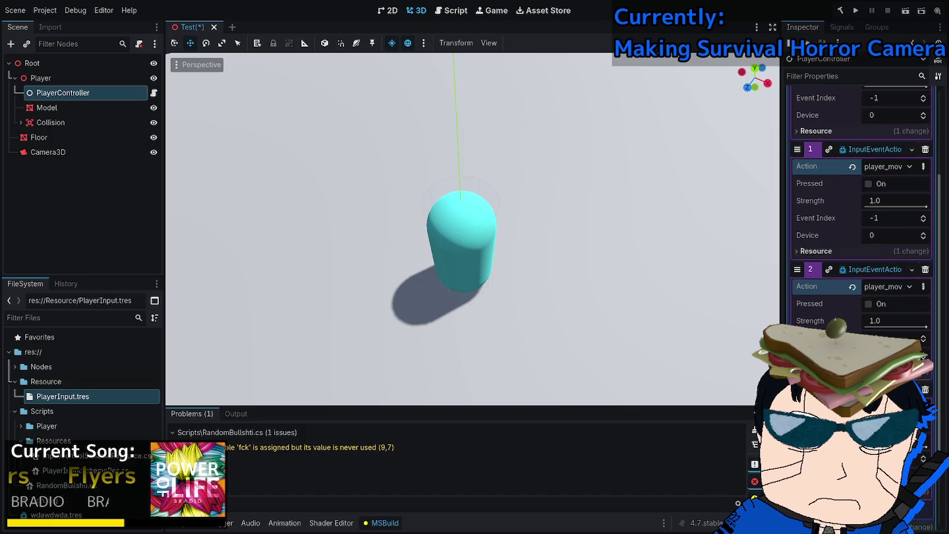
click(887, 406)
click(856, 66)
scroll(861, 263, up, 5)
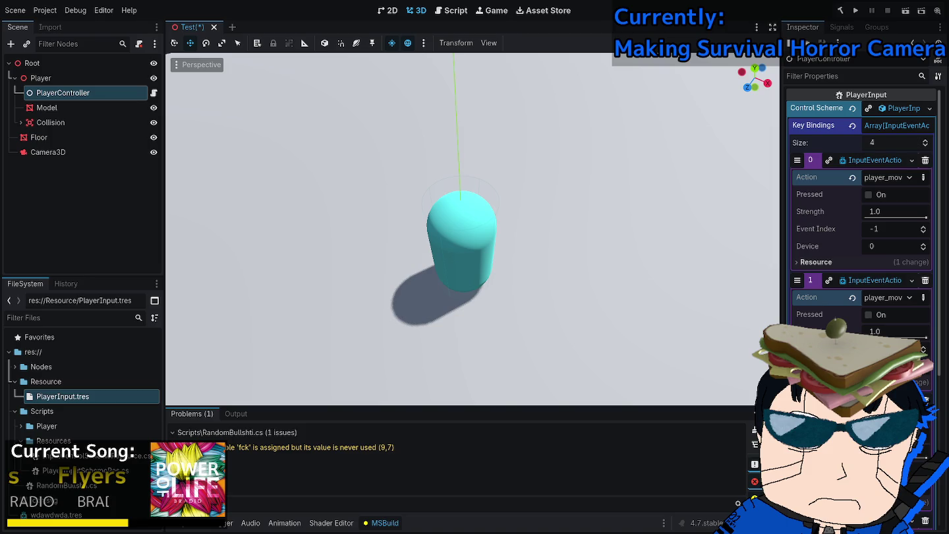
drag(782, 270, 659, 270)
scroll(800, 297, down, 5)
scroll(801, 297, up, 3)
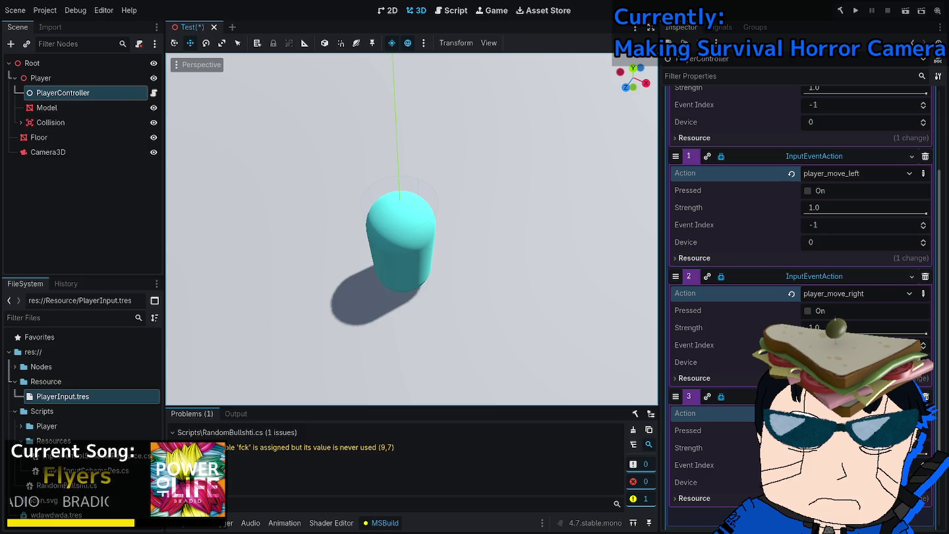
Save the Test scene and display PlayerController's Signals list.
scroll(801, 297, up, 2)
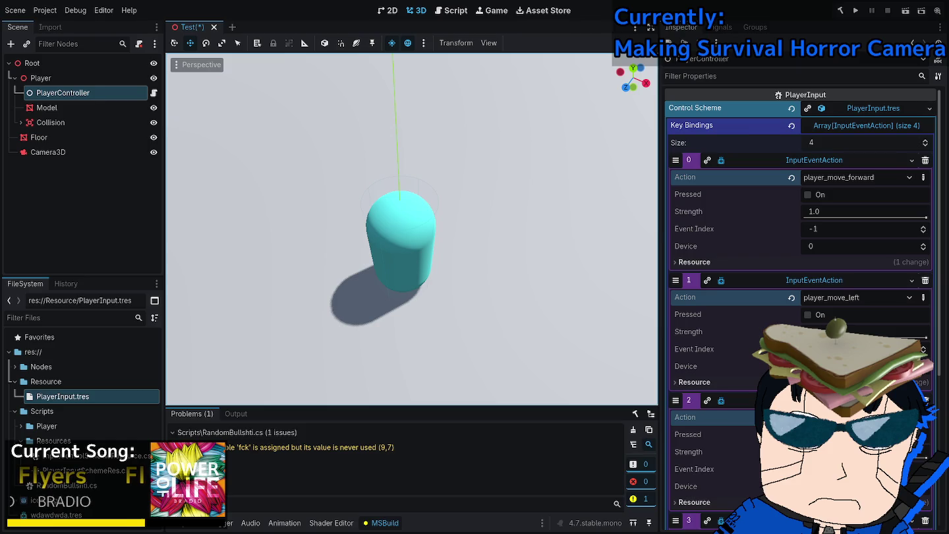
key(alt+Tab)
key(alt+Tab)
key(ctrl+s)
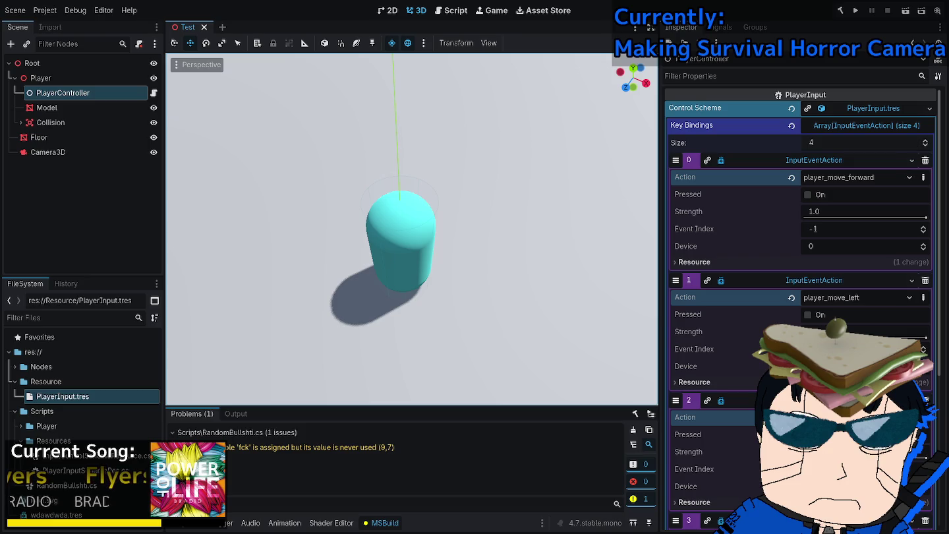
click(721, 27)
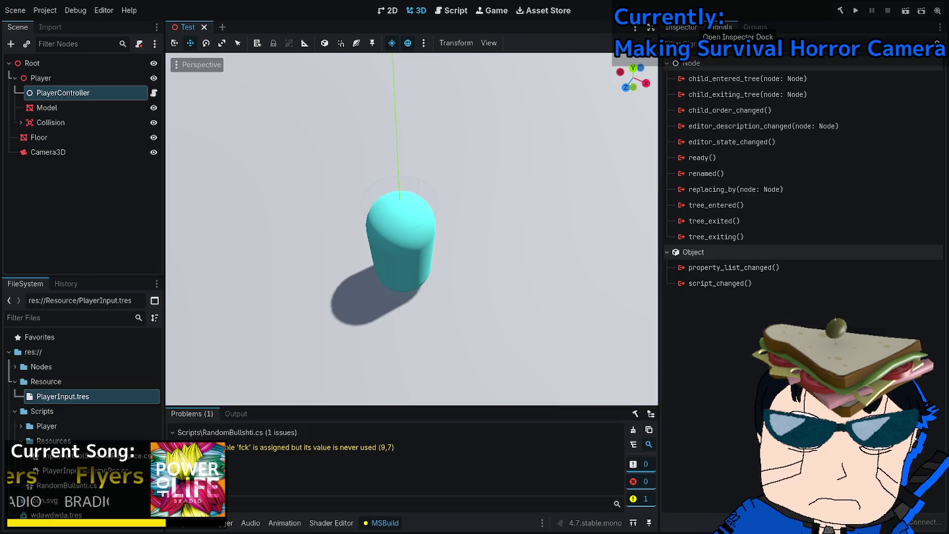
Review PlayerController's key bindings in the Inspector and its signals, then go to Visual Studio.
click(682, 27)
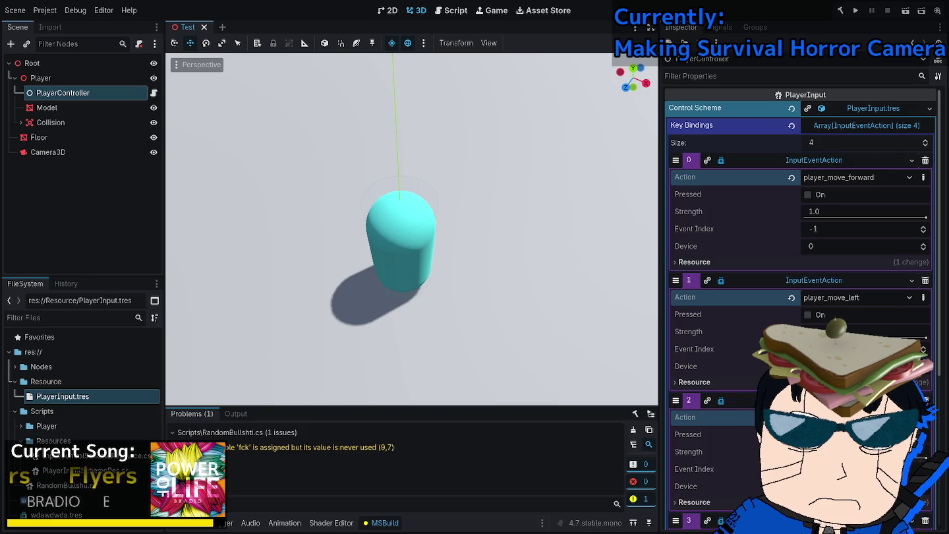
click(720, 27)
click(755, 27)
click(720, 27)
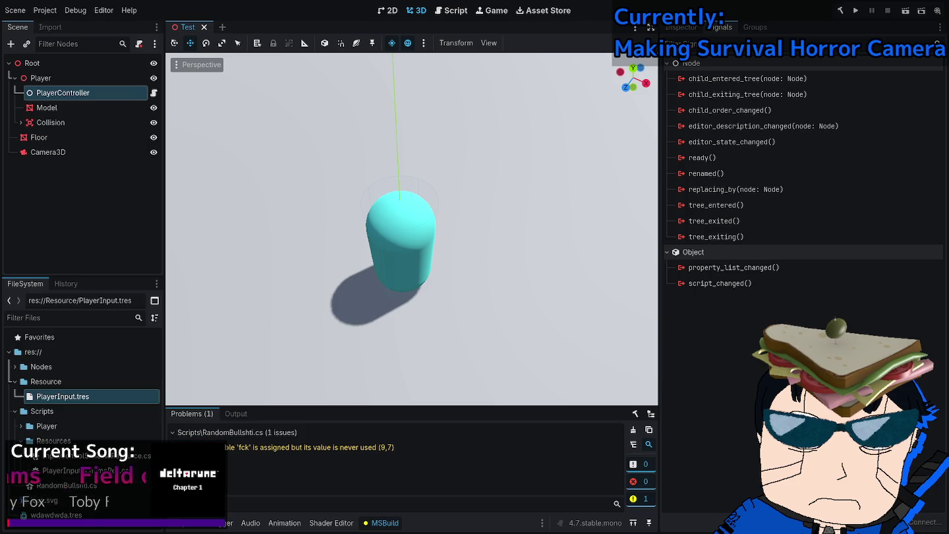
key(alt+Tab)
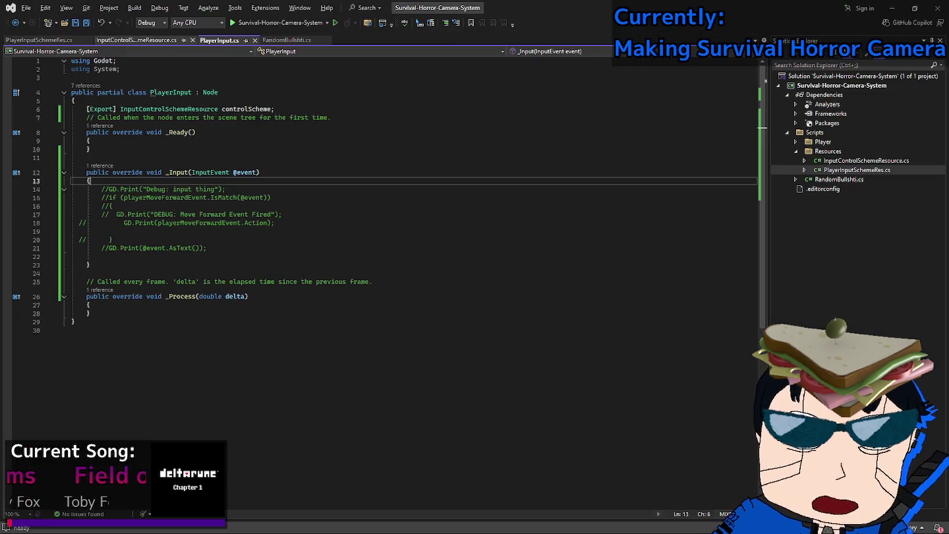
Add '[Signal] public delegate void somethingEventHandler();' inside PlayerInputSchemeRes and save.
key(Down)
key(Return)
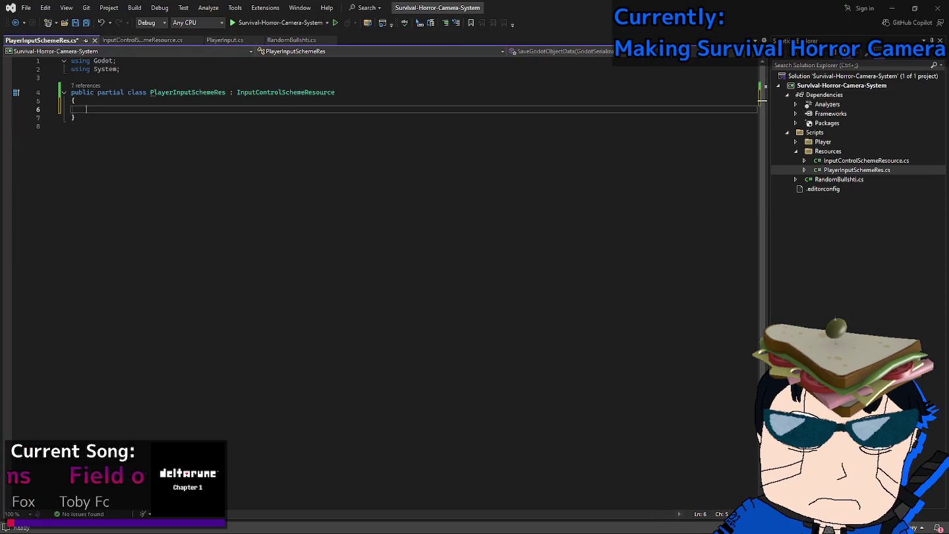
text([Signal])
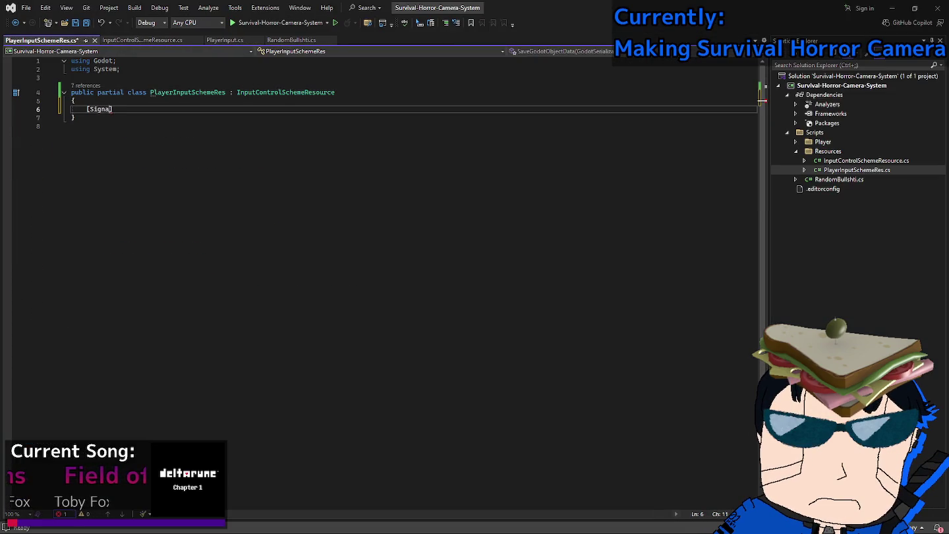
key(Return)
text(public delegate )
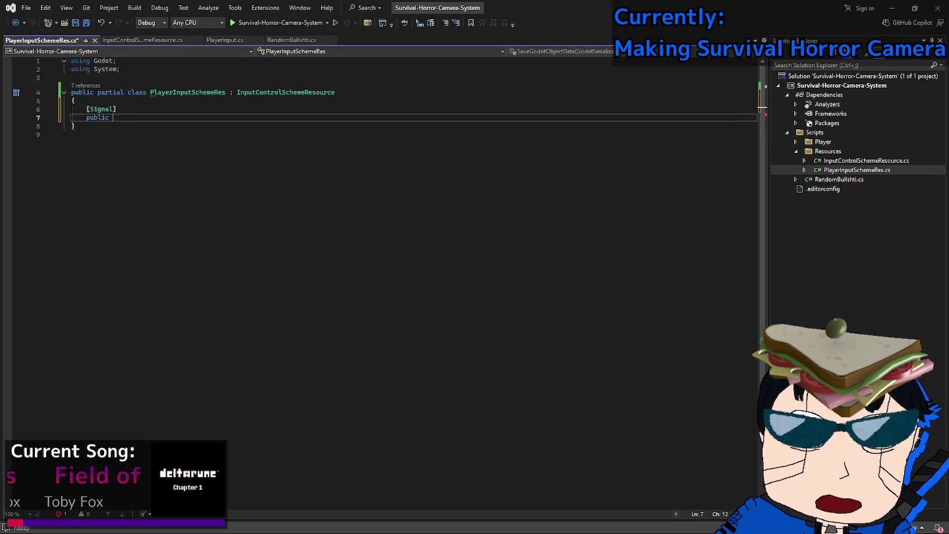
text(voi)
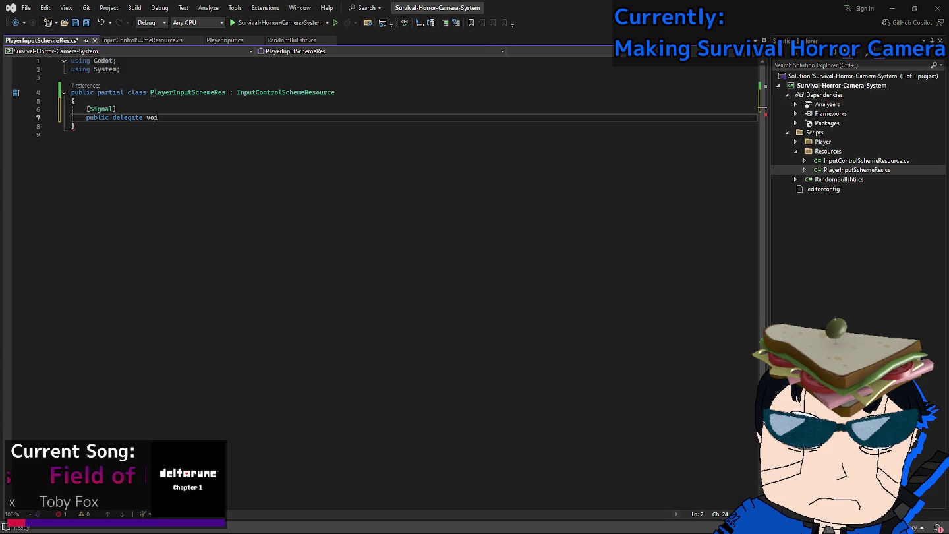
text(d somethingEv)
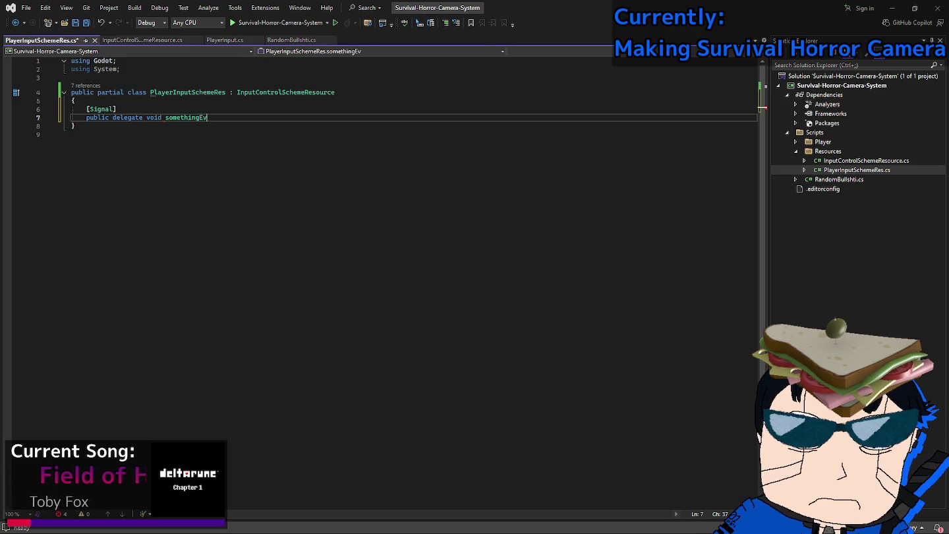
text(entHandler())
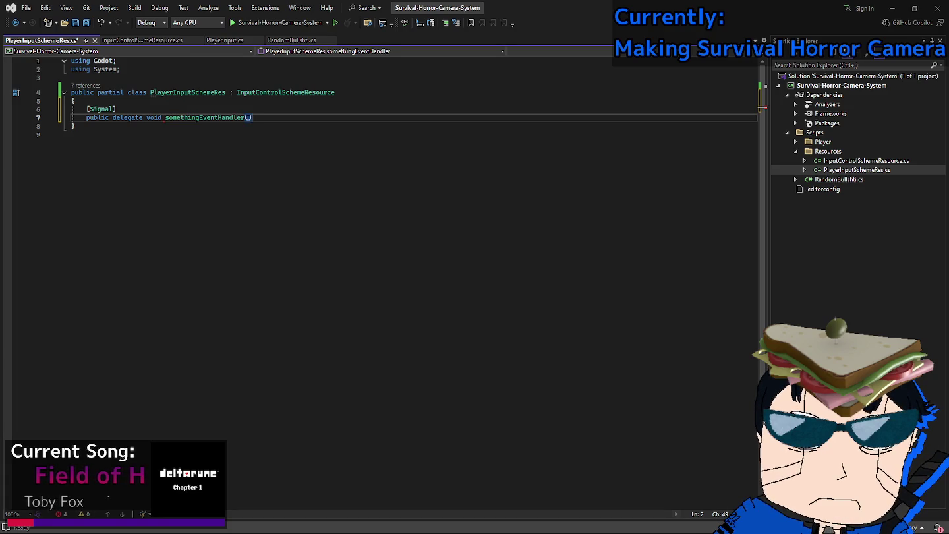
text(;)
key(ctrl+s)
key(alt+Tab)
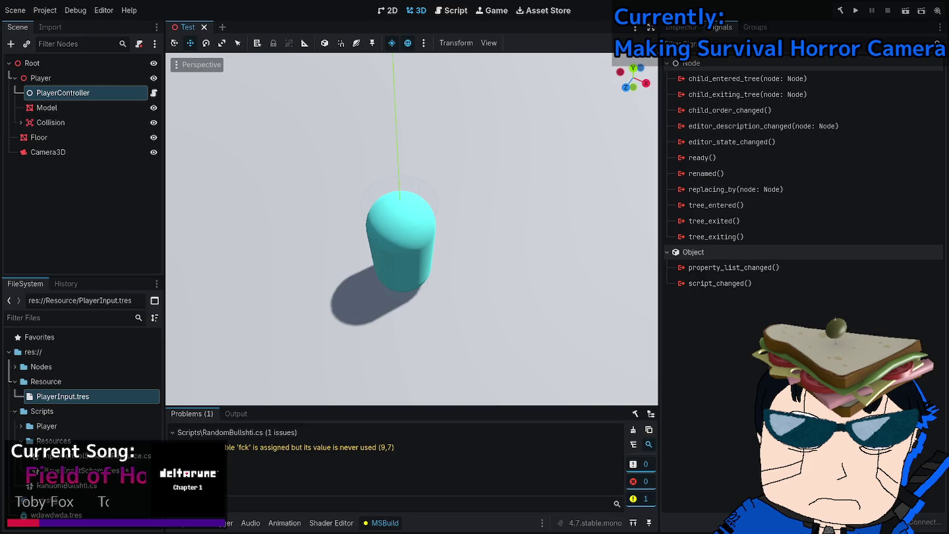
Rebuild the .NET project, then refresh PlayerController's Signals list (child_entered_tree through script_changed) by switching node panels.
key(F5)
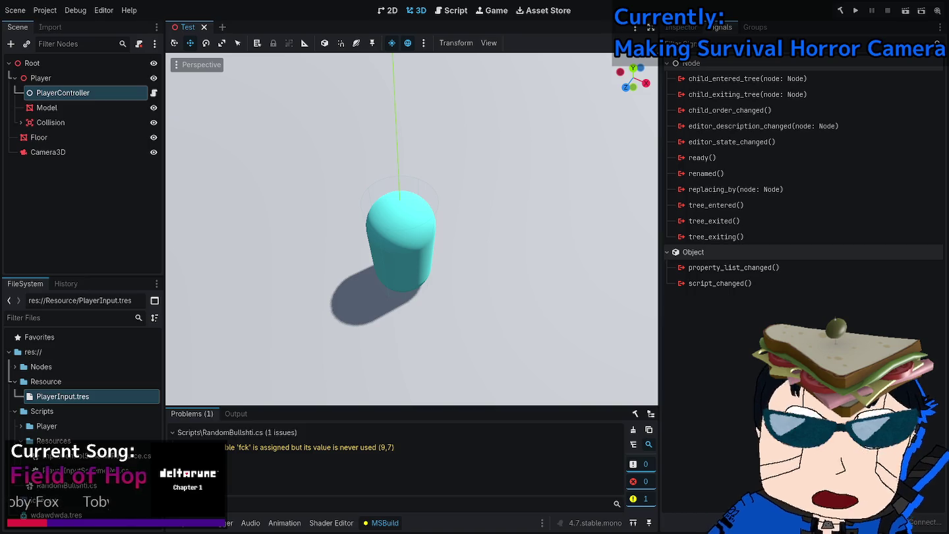
click(680, 27)
click(721, 27)
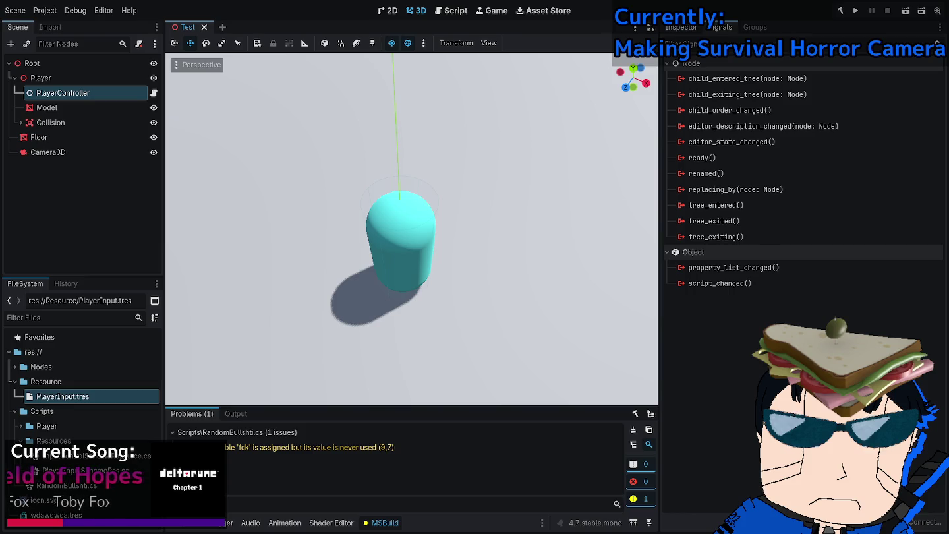
click(682, 27)
click(720, 27)
click(755, 27)
click(720, 27)
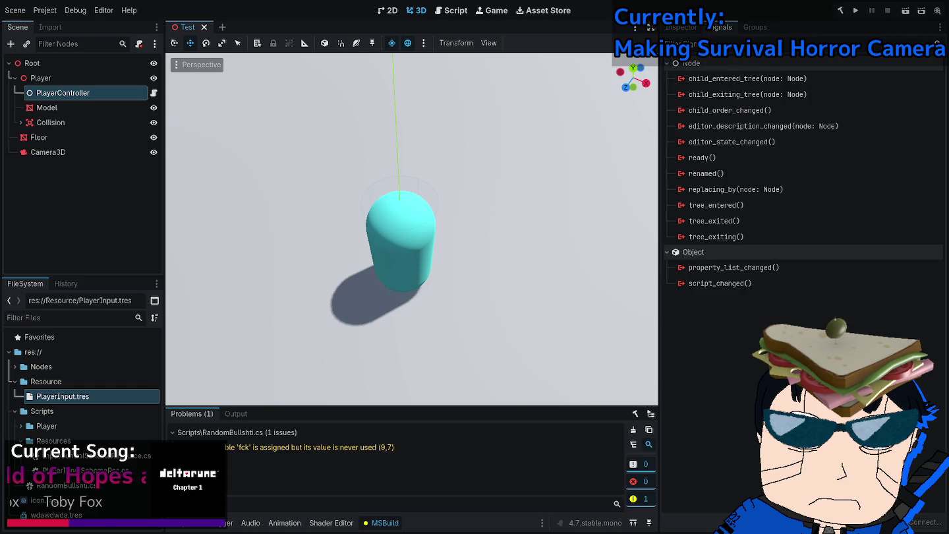
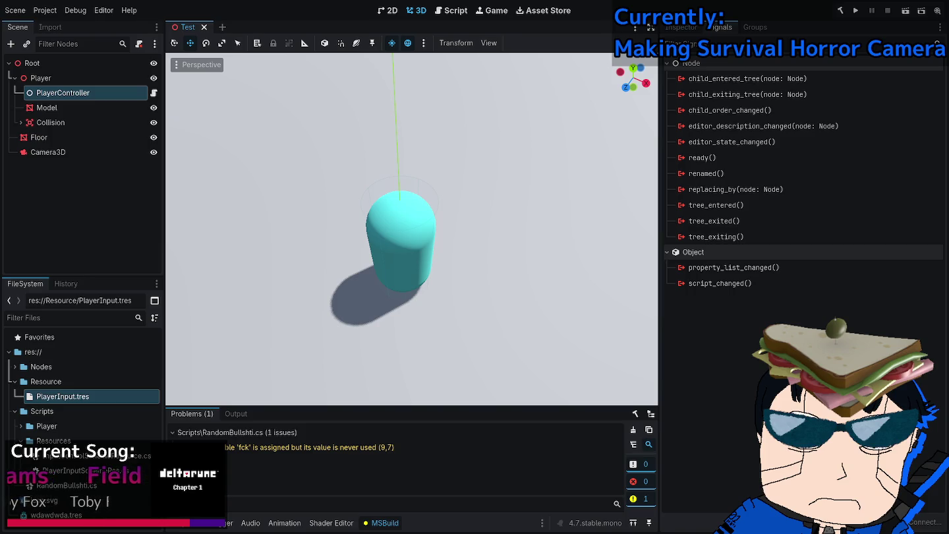
Load PlayerInput.tres into the Inspector, confirm its something() signal, then return to Visual Studio.
mouse_move(92, 397)
mouse_down()
mouse_move(113, 401)
mouse_move(105, 400)
mouse_up()
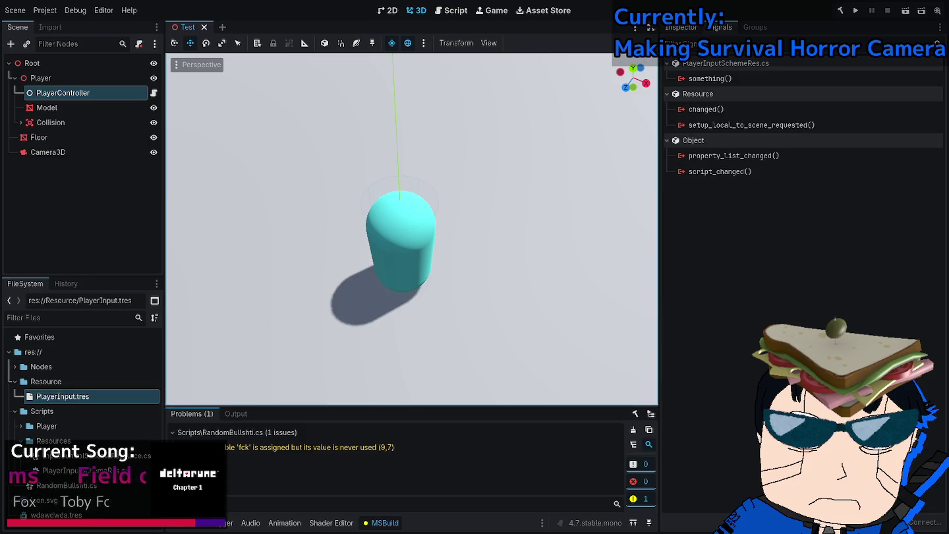
click(709, 79)
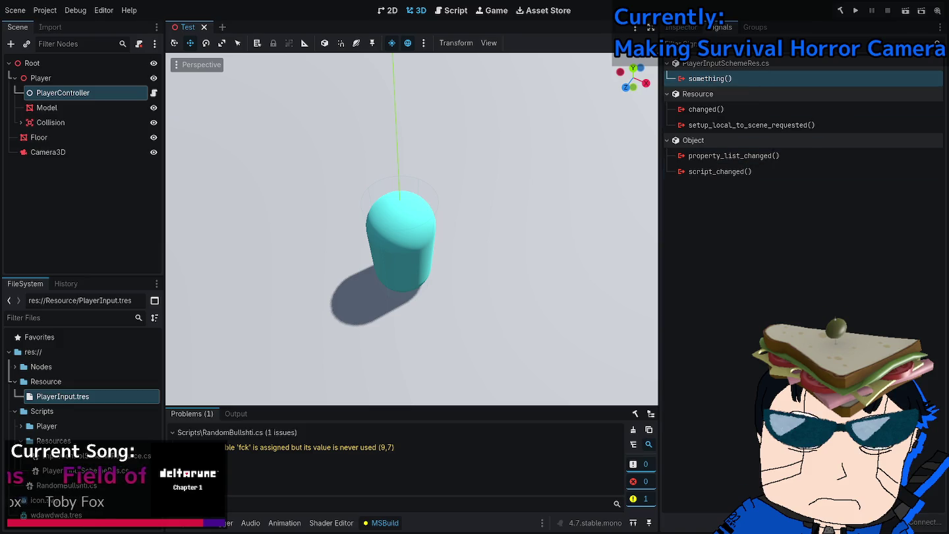
key(alt+Tab)
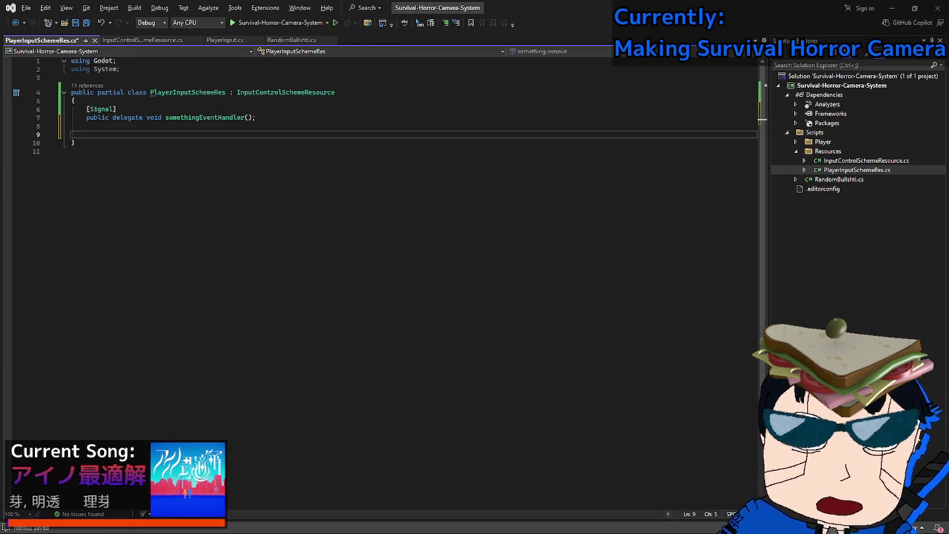
Declare 'public abstract void CheckInput();' in InputControlSchemeResource.cs and save it.
key(ctrl+Tab)
key(Return)
key(Return)
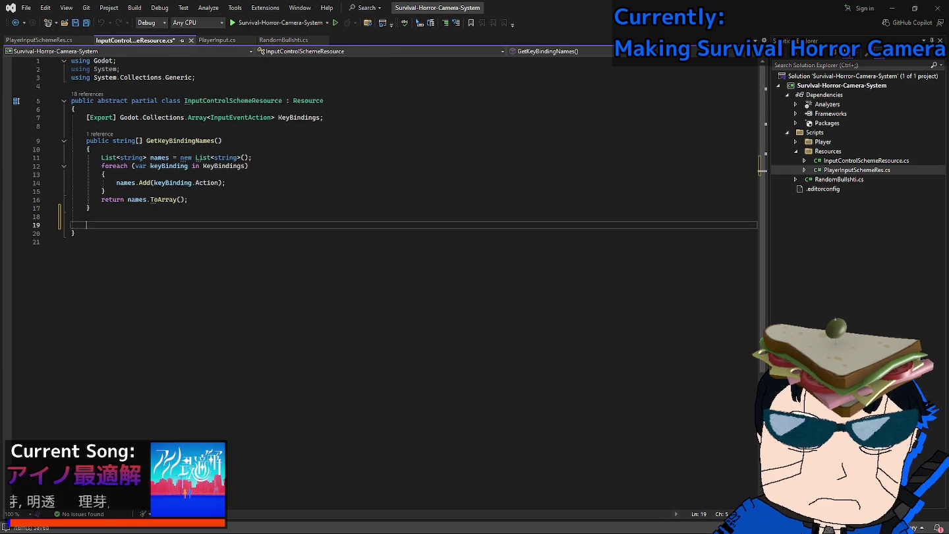
text(public)
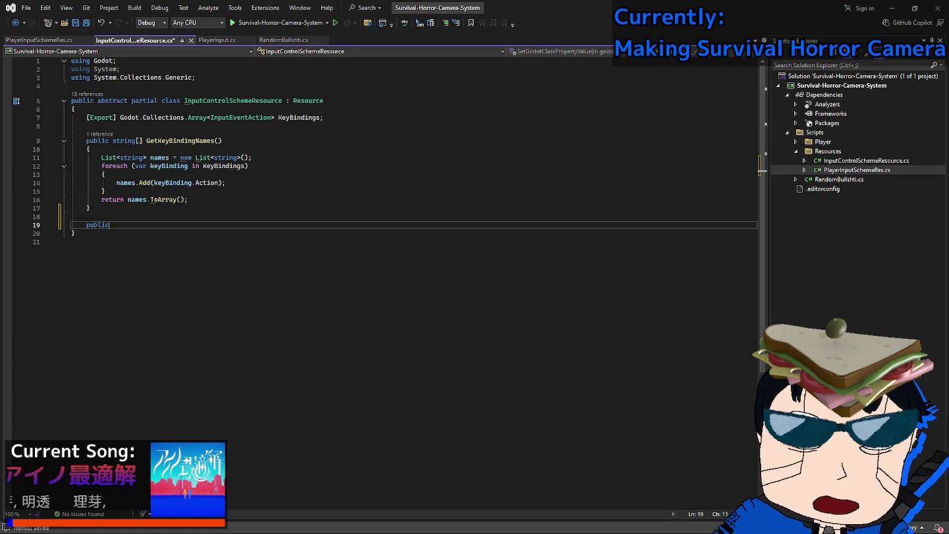
text( abstract void)
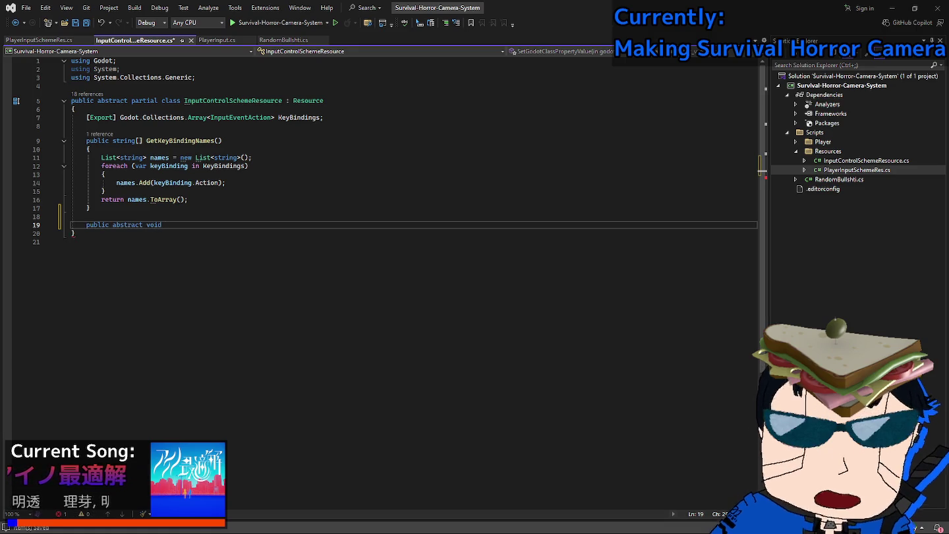
text( checkInput() {)
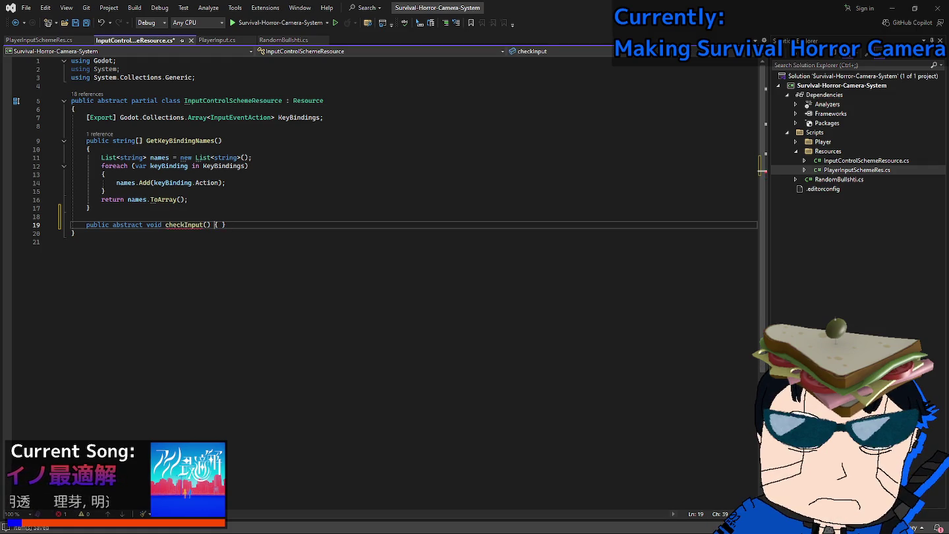
key(BackSpace)
key(BackSpace)
key(BackSpace)
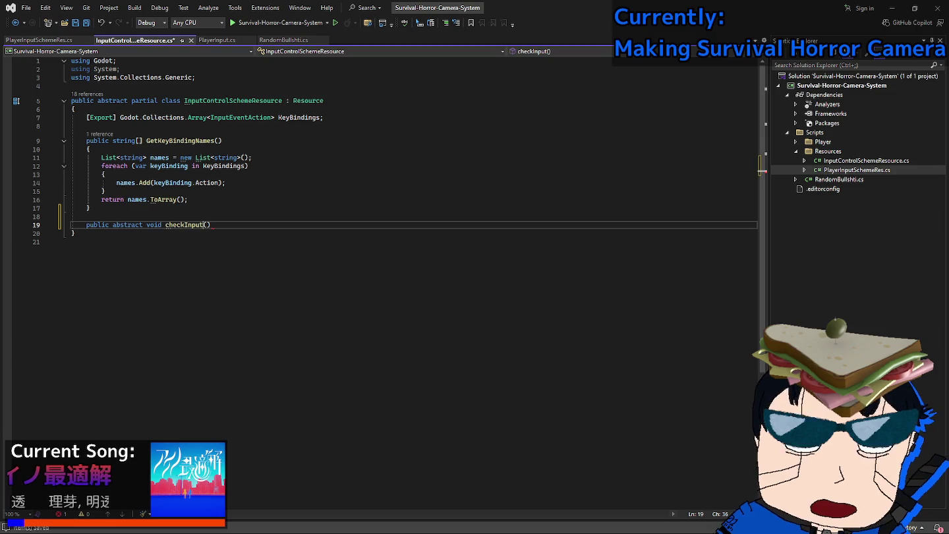
key(ctrl+period)
key(Return)
text();)
key(ctrl+s)
Select the abstract keyword on line 19 and compare it with PlayerInputSchemeRes.cs.
key(Home)
key(ctrl+Right)
key(ctrl+shift+Right)
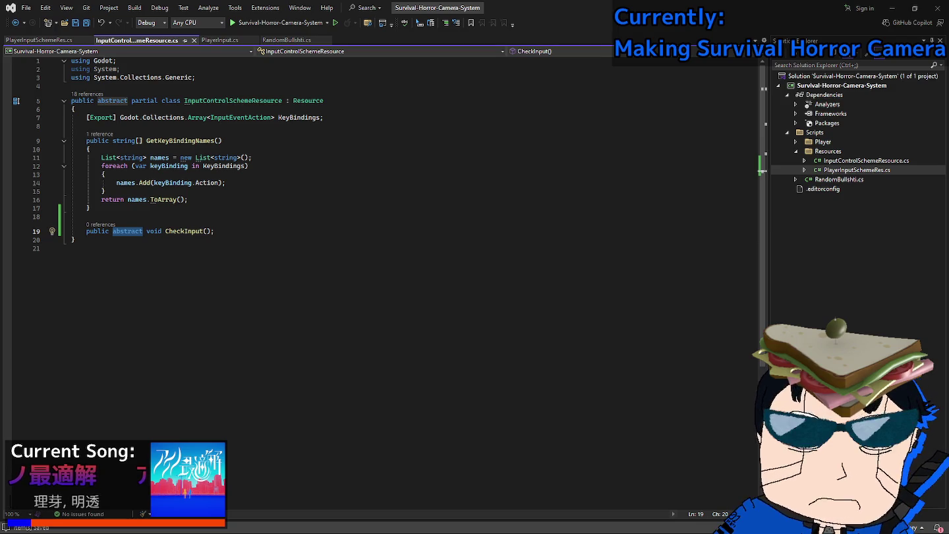
key(ctrl+Tab)
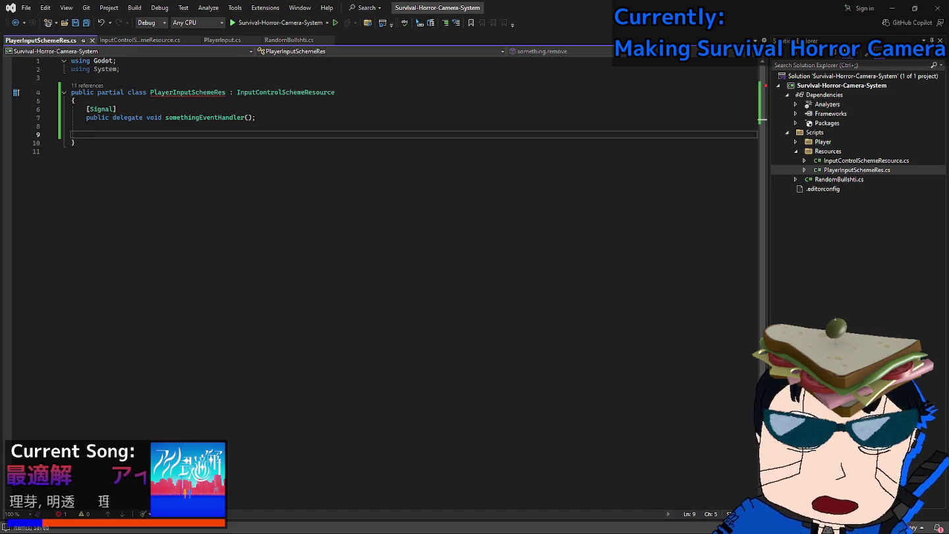
key(ctrl+Tab)
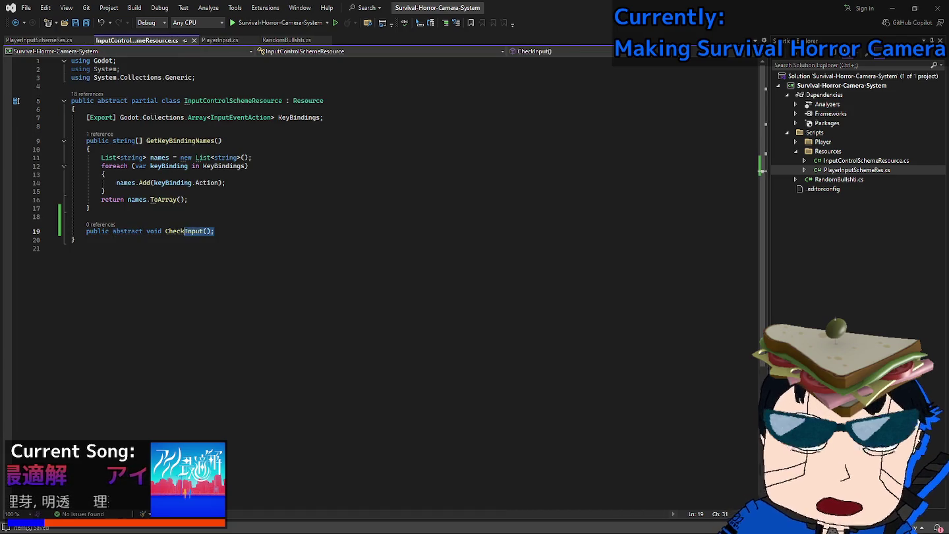
Copy the base CheckInput declaration via F12 into PlayerInputSchemeRes.cs line 9.
key(ctrl+Tab)
text(CheckInput())
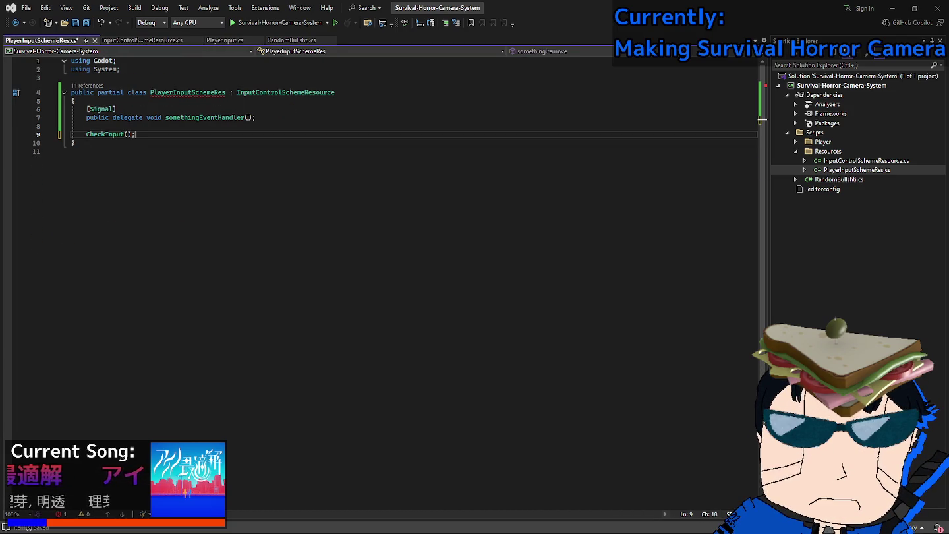
key(Home)
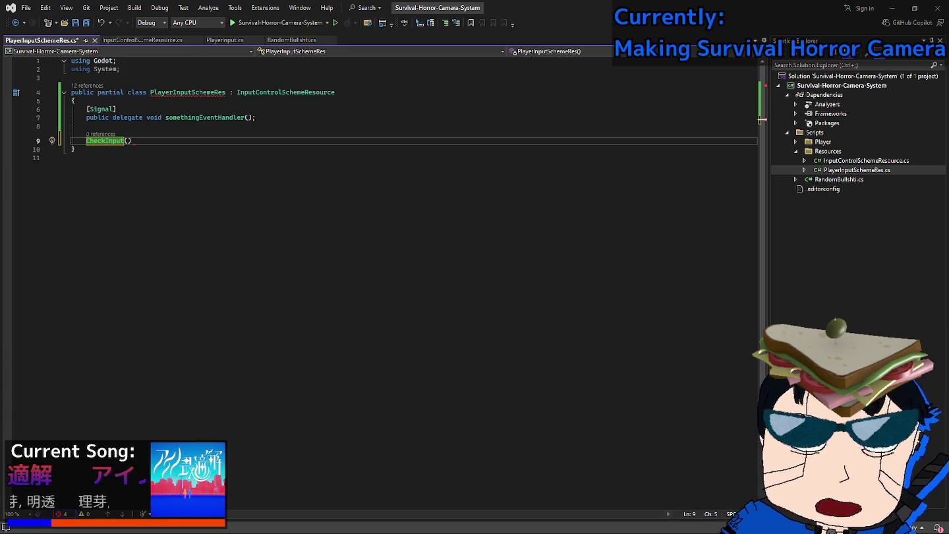
key(F12)
key(shift+Home)
key(ctrl+c)
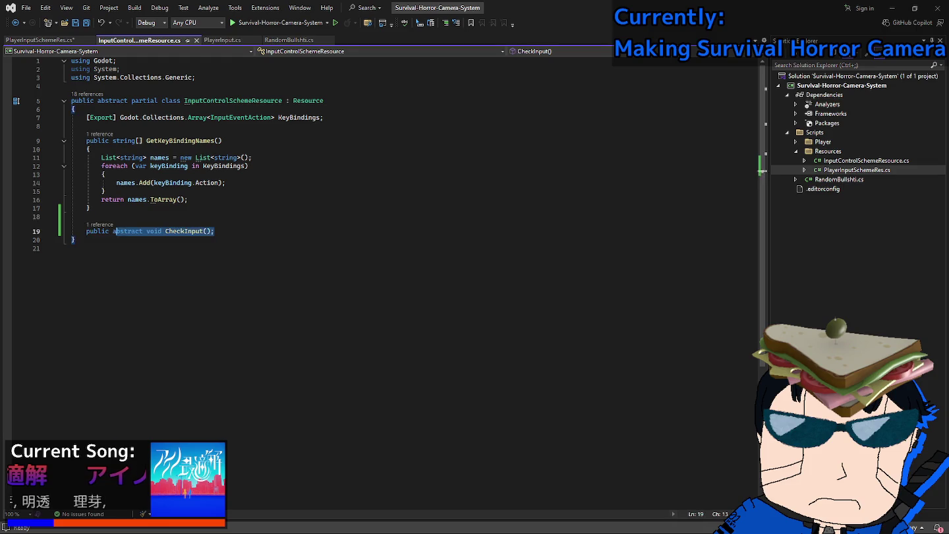
key(ctrl+Tab)
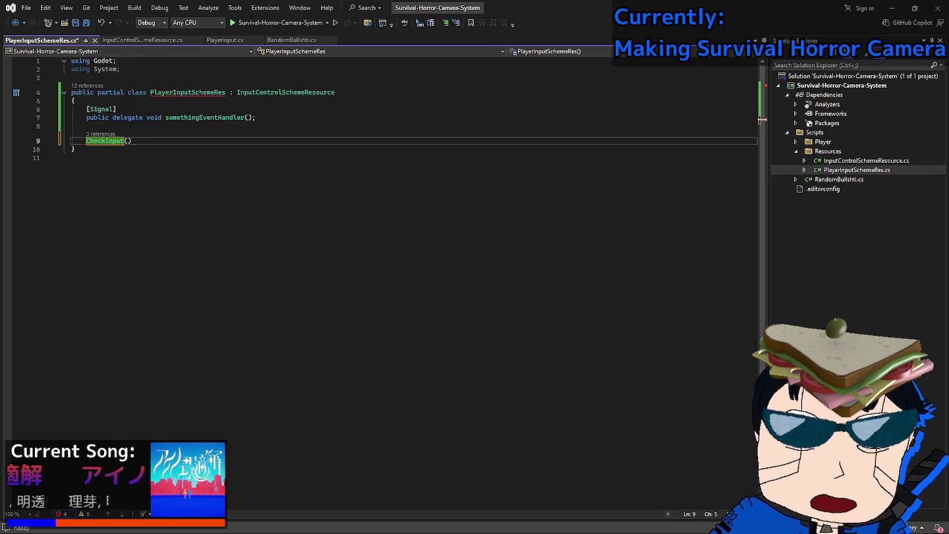
key(ctrl+v)
Change abstract to override, give CheckInput an empty body, and save the file.
double_click(128, 140)
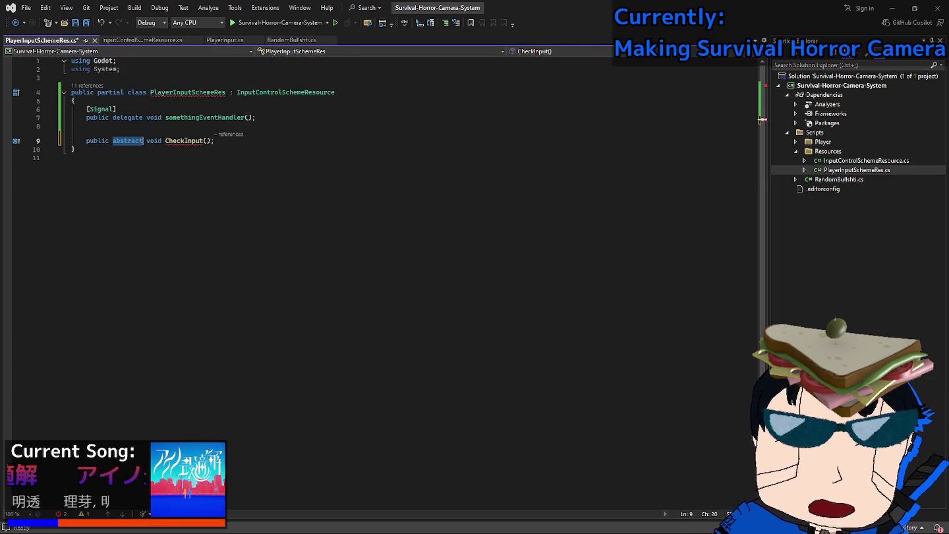
text(override)
key(Right)
key(End)
key(BackSpace)
text({ })
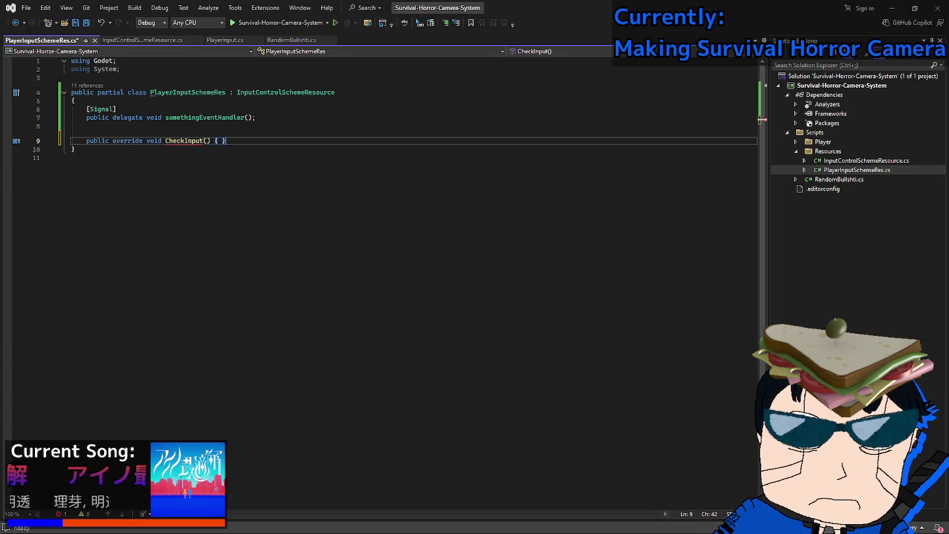
key(BackSpace)
key(BackSpace)
key(BackSpace)
key(Return)
text({)
key(Return)
key(ctrl+s)
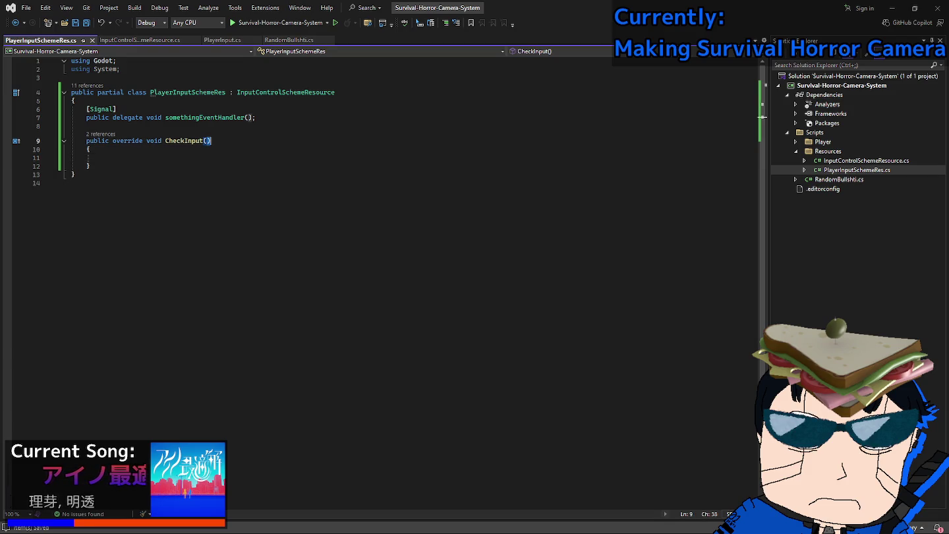
key(ctrl+alt+Page_Down)
key(ctrl+alt+Page_Down)
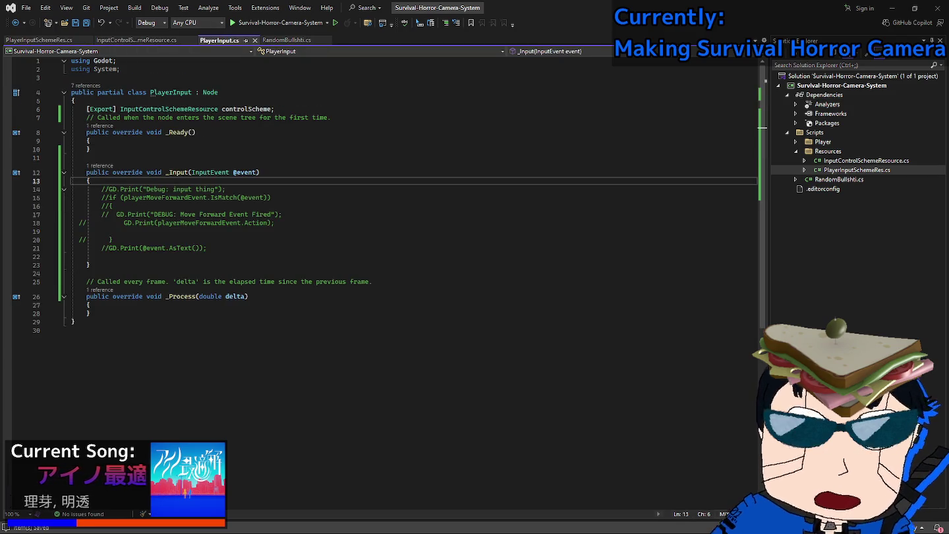
double_click(210, 172)
key(ctrl+c)
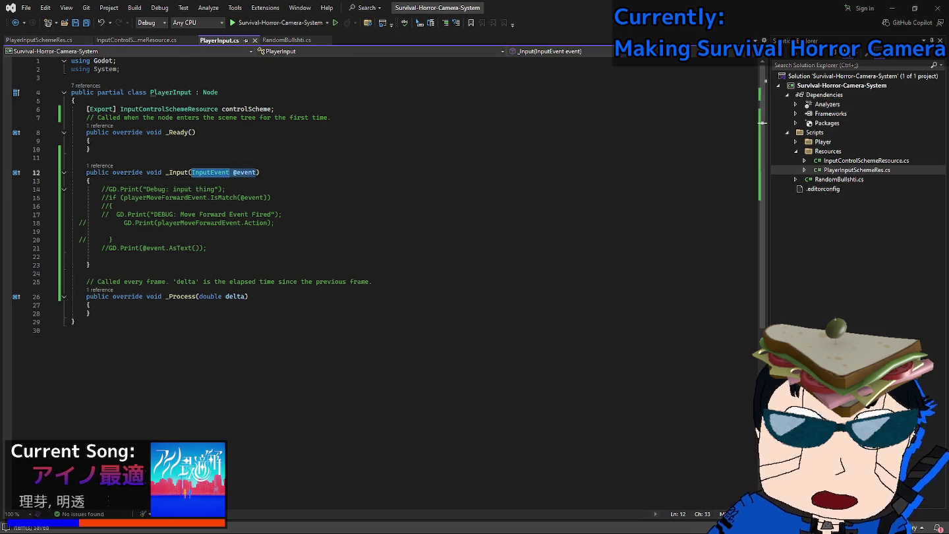
key(ctrl+alt+Page_Up)
key(ctrl+alt+Page_Up)
key(ctrl+v)
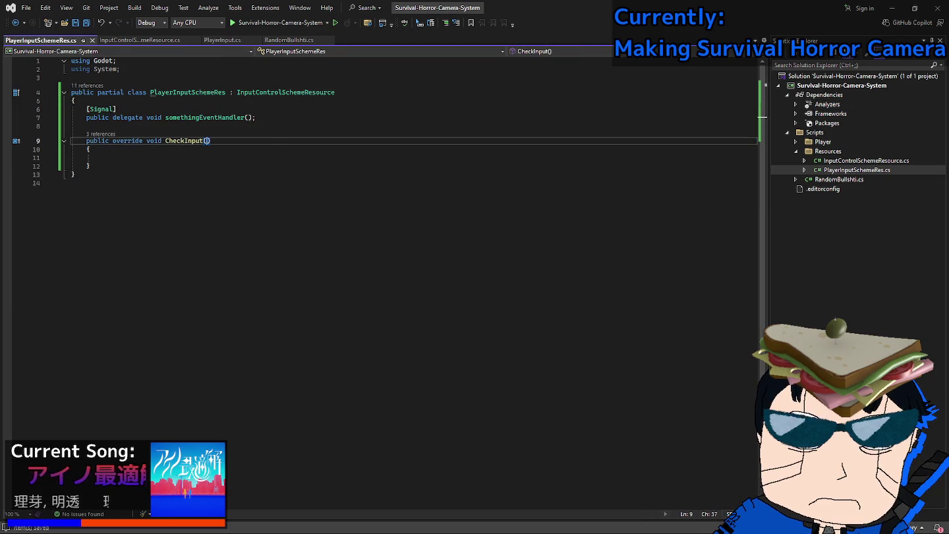
text(@event)
click(86, 157)
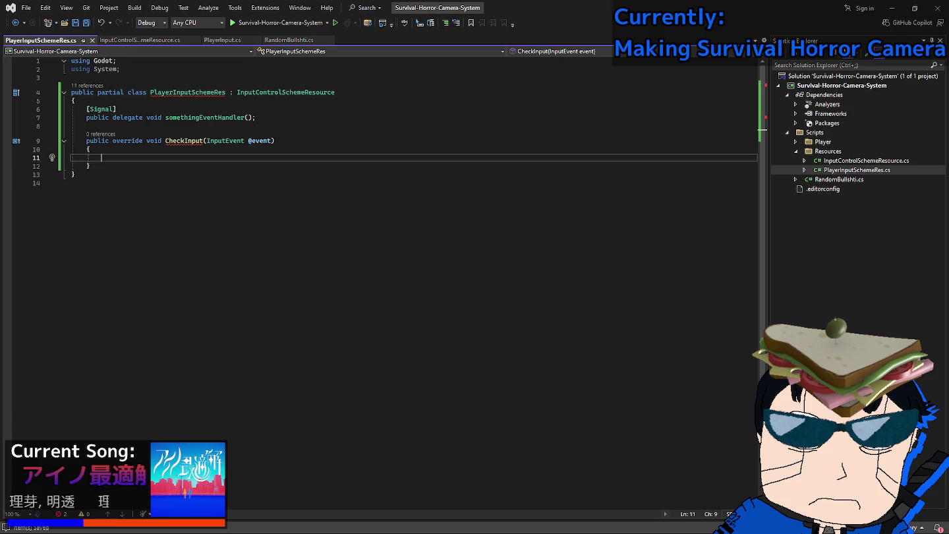
key(alt+Home)
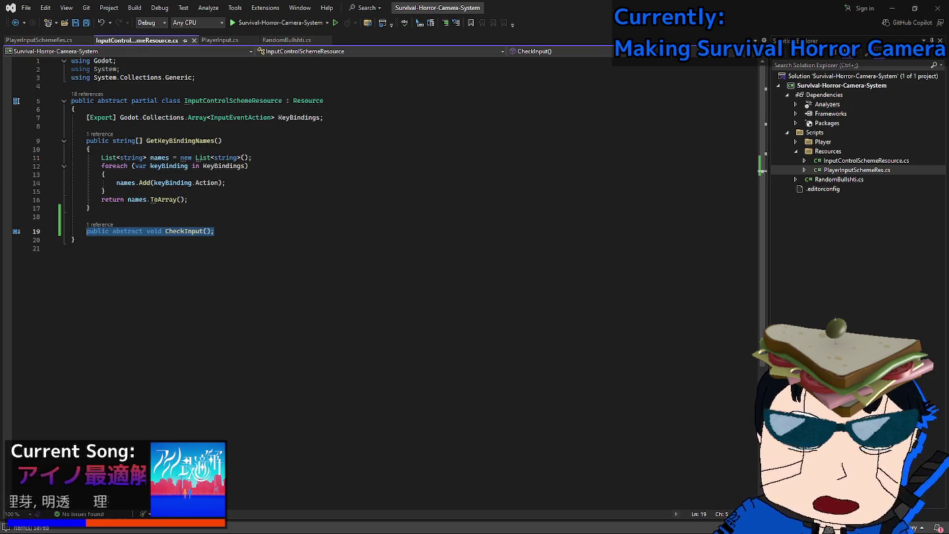
key(End)
key(Left)
key(Left)
key(ctrl+v)
text(@event)
key(ctrl+Tab)
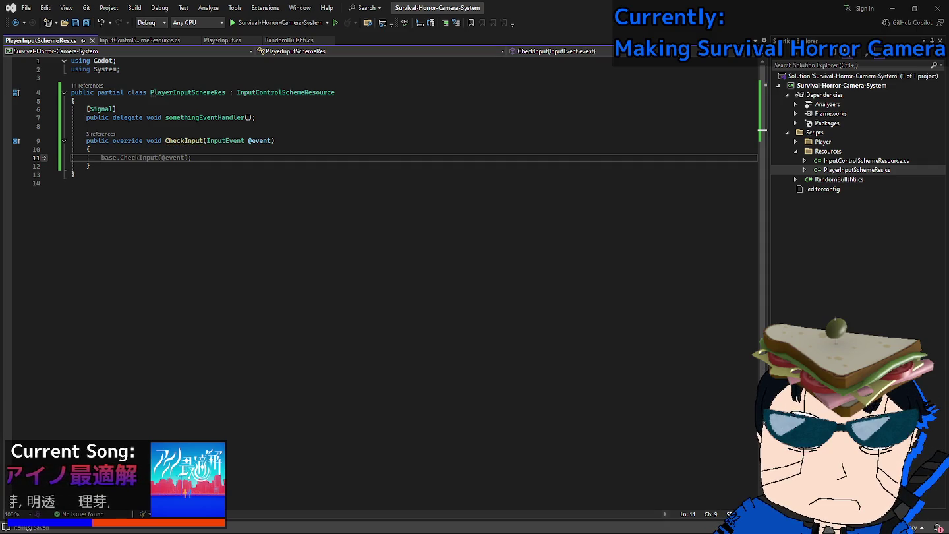
click(221, 39)
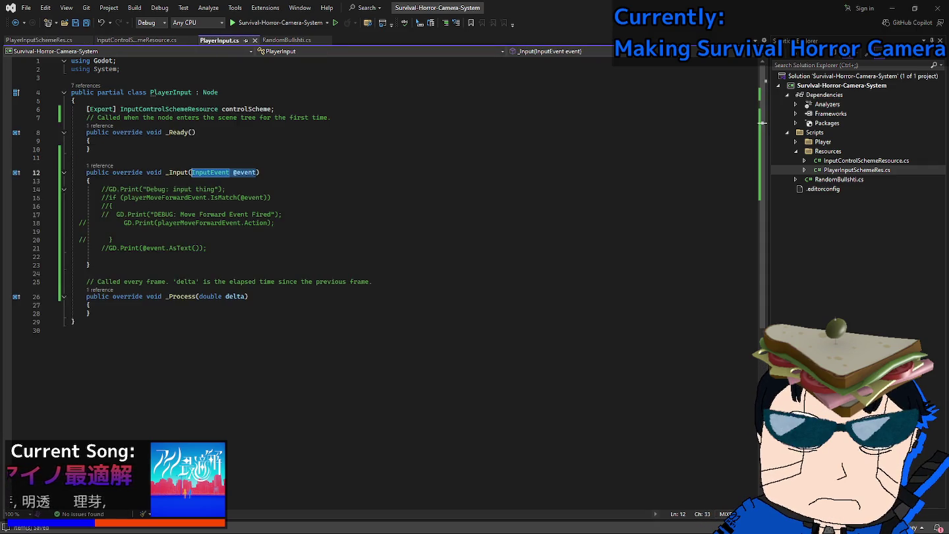
click(260, 172)
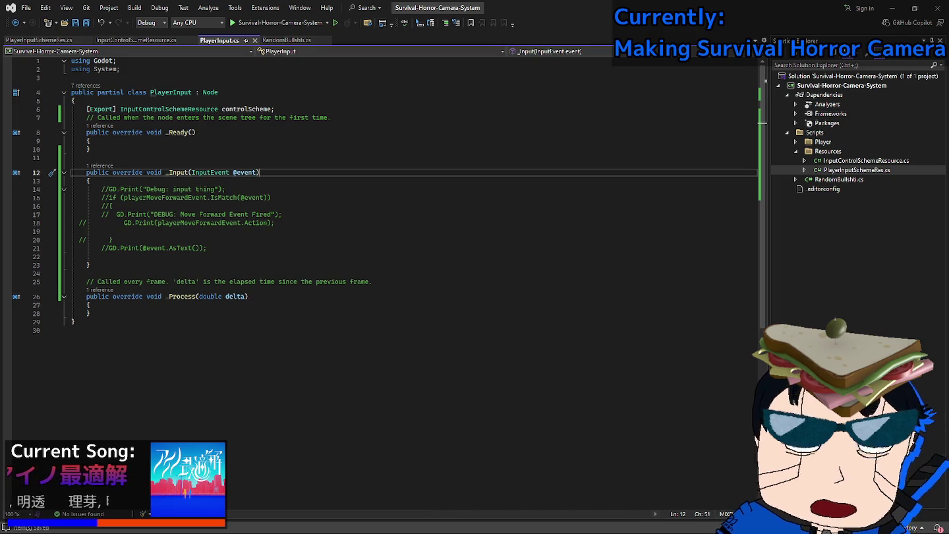
drag(123, 197, 267, 197)
click(41, 39)
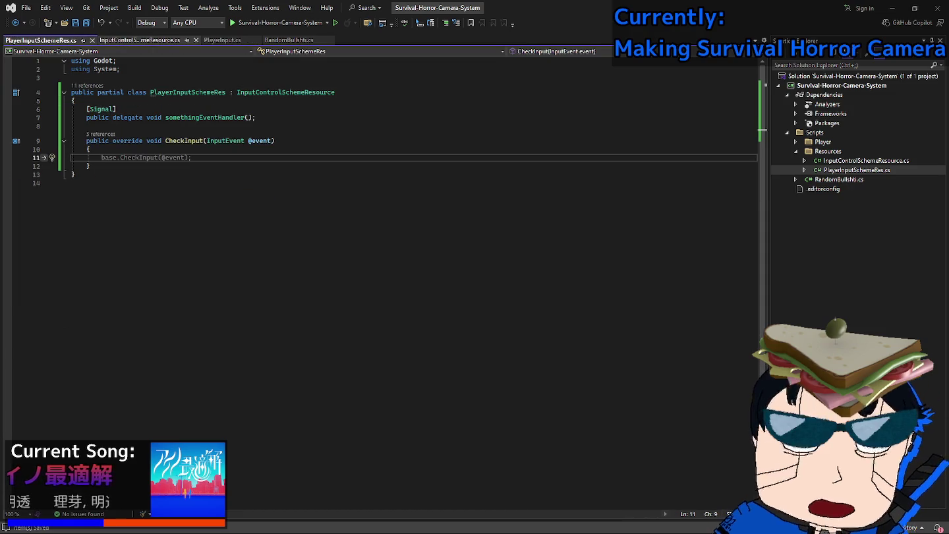
click(140, 40)
click(41, 40)
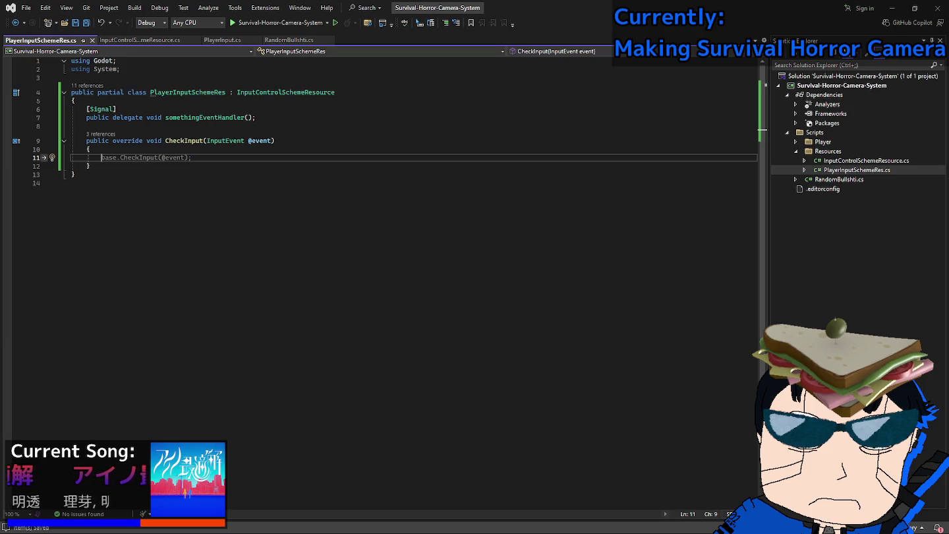
Rename the something signal delegate to PlayerForwardEventHandler and save PlayerInputSchemeRes.cs.
click(165, 117)
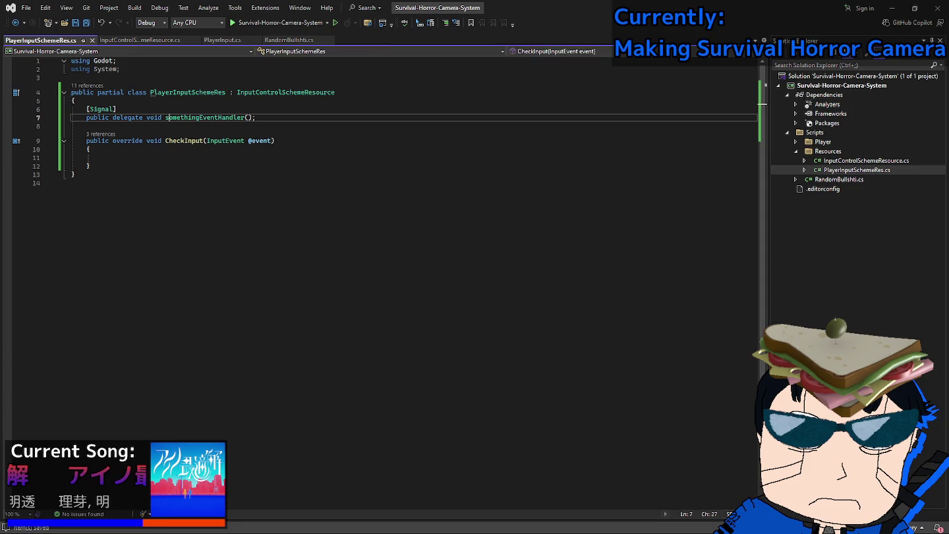
key(Delete)
text(Pla)
text(yerForwa)
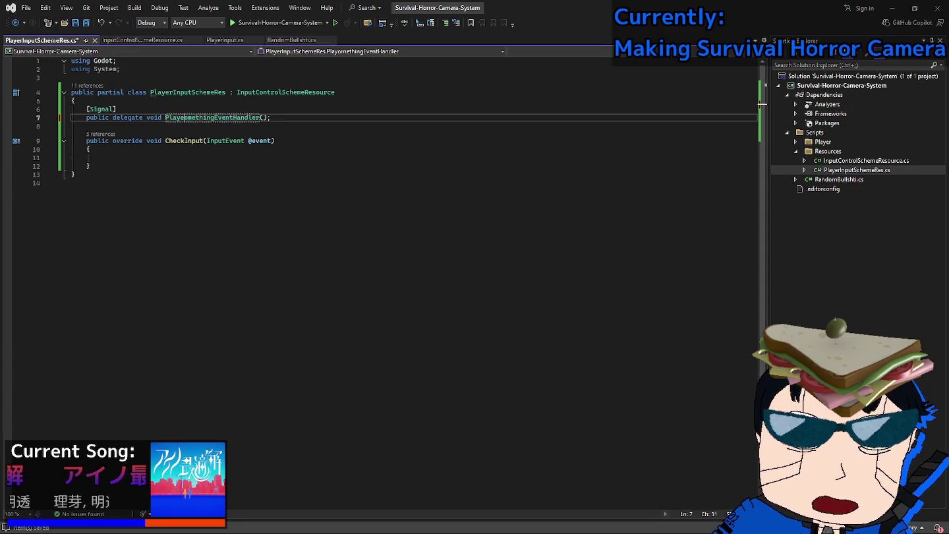
key(Delete)
key(Delete)
key(Delete)
text(rd)
key(ctrl+s)
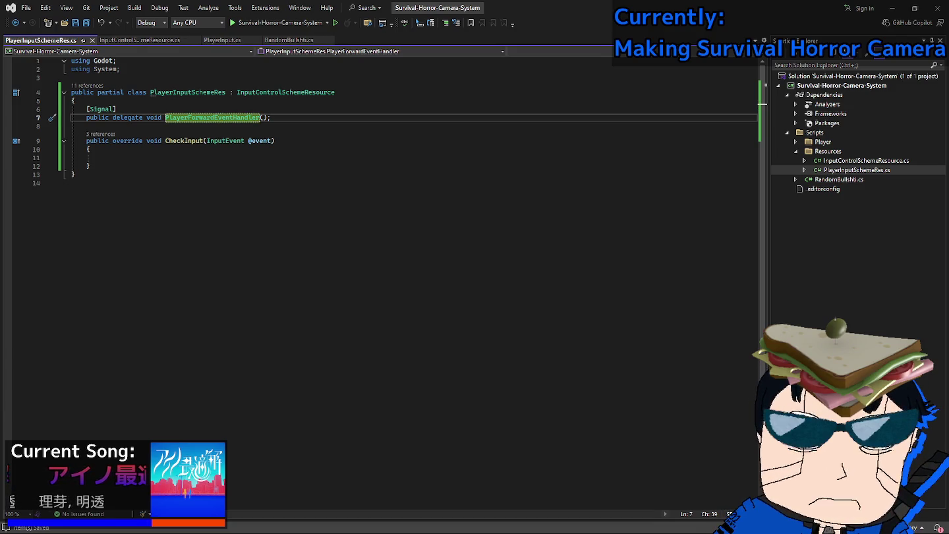
click(270, 117)
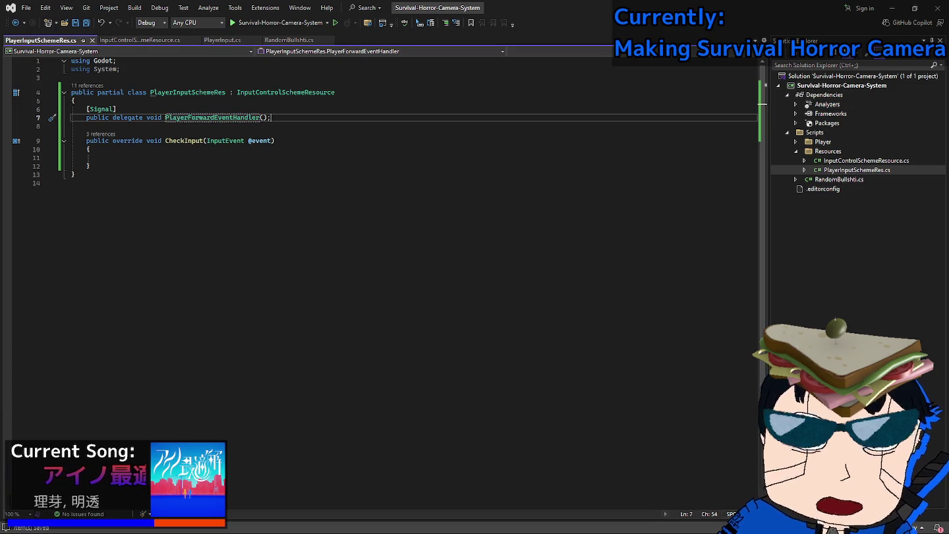
click(101, 158)
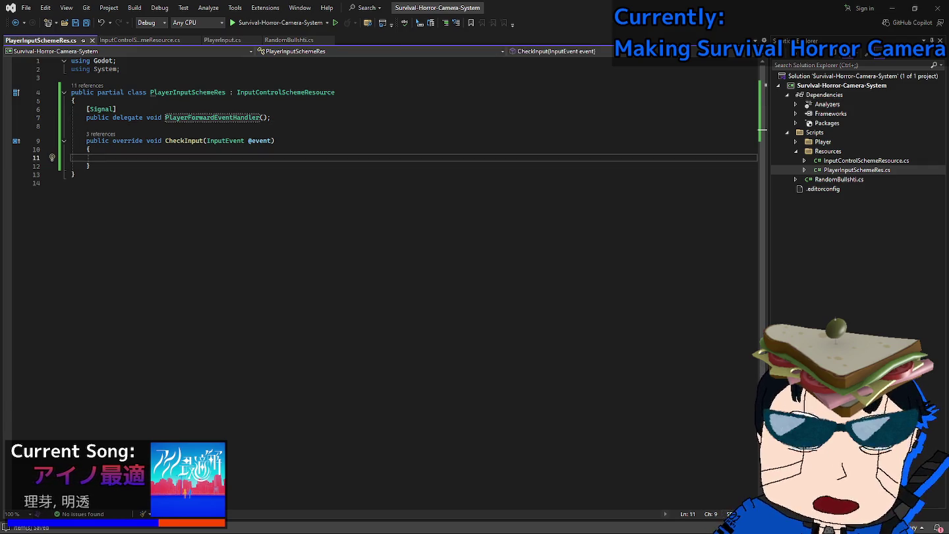
Place the cursor in the empty CheckInput body and refocus the code editor.
click(271, 118)
click(101, 157)
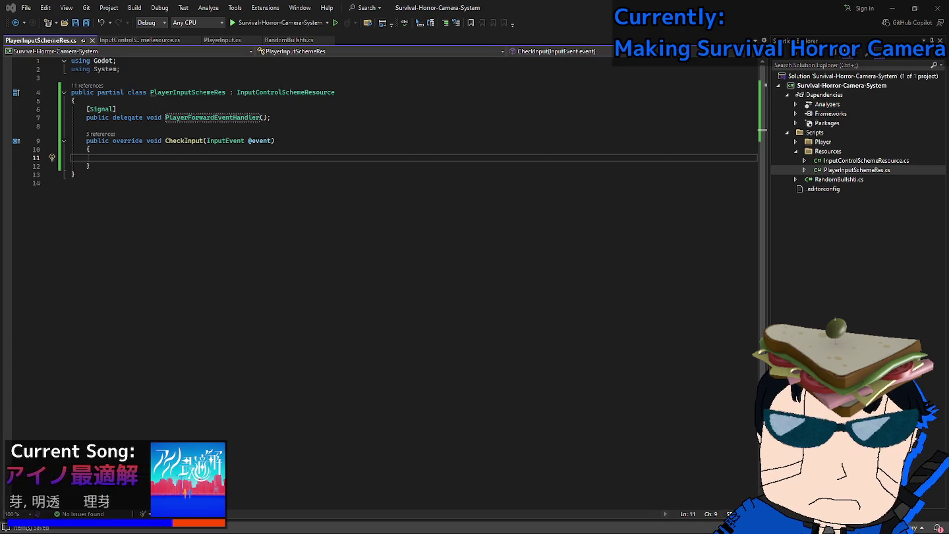
key(alt+Tab)
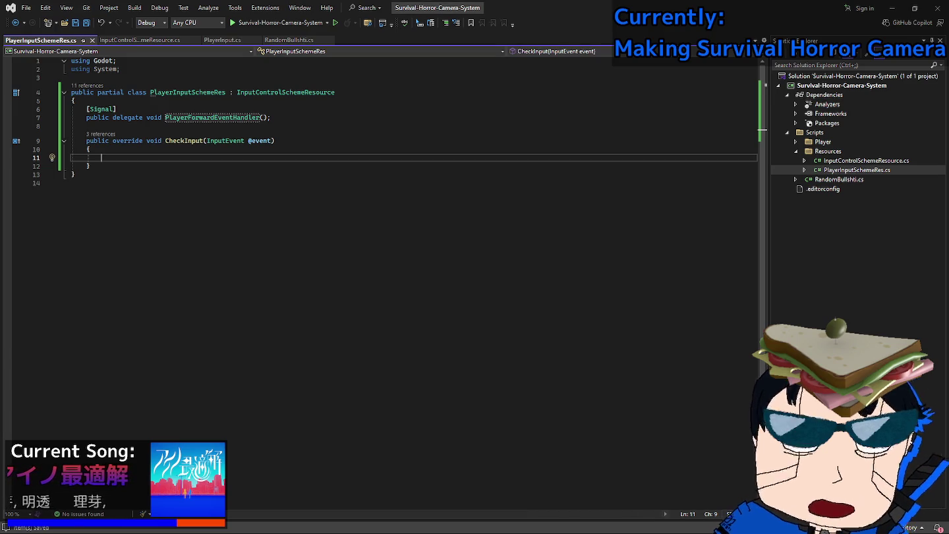
key(alt+Tab)
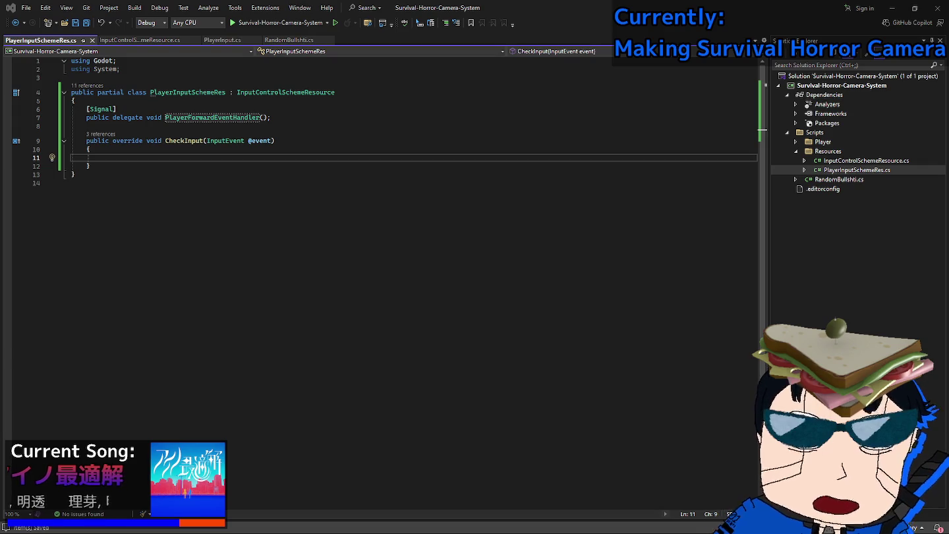
key(alt+Tab)
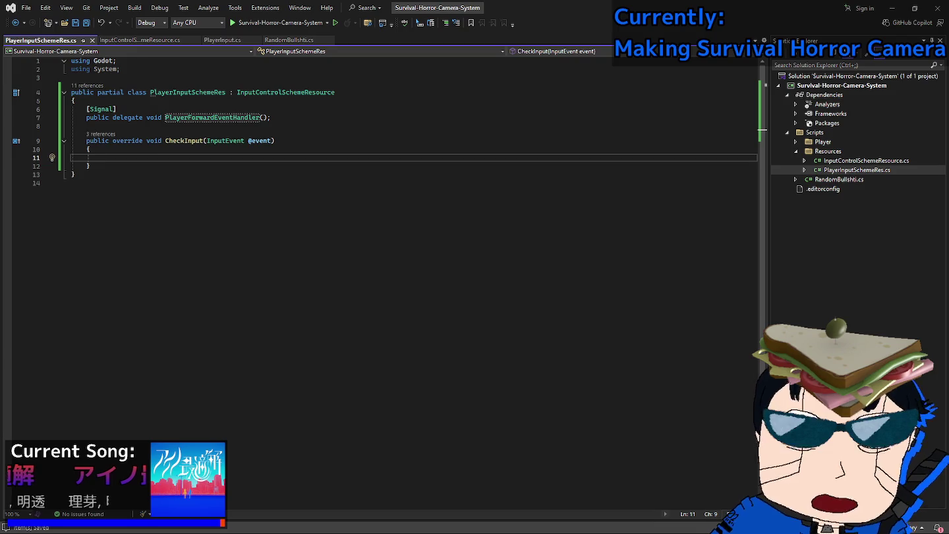
Try code zoom levels of 150%, 100%, 125% and 75%.
ctrl+scroll(382, 198, up, 5)
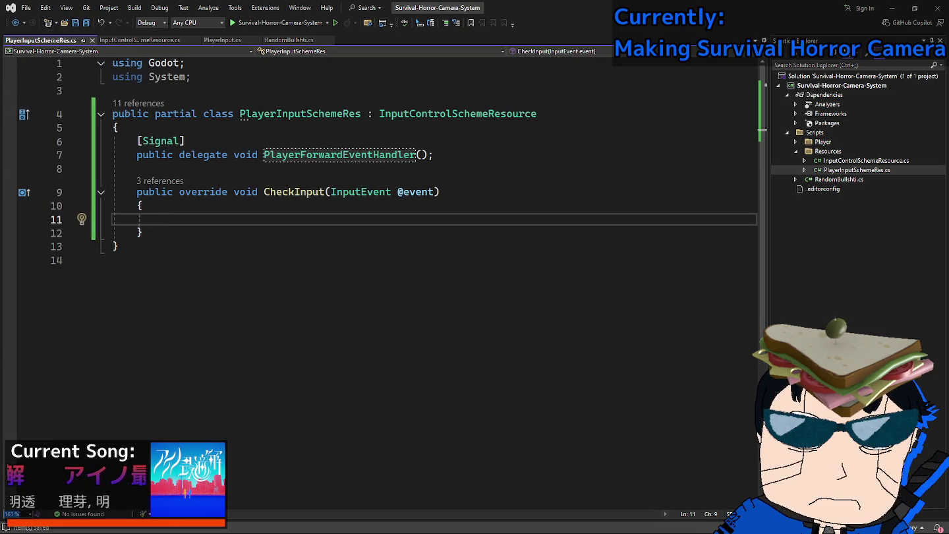
text(150)
key(Return)
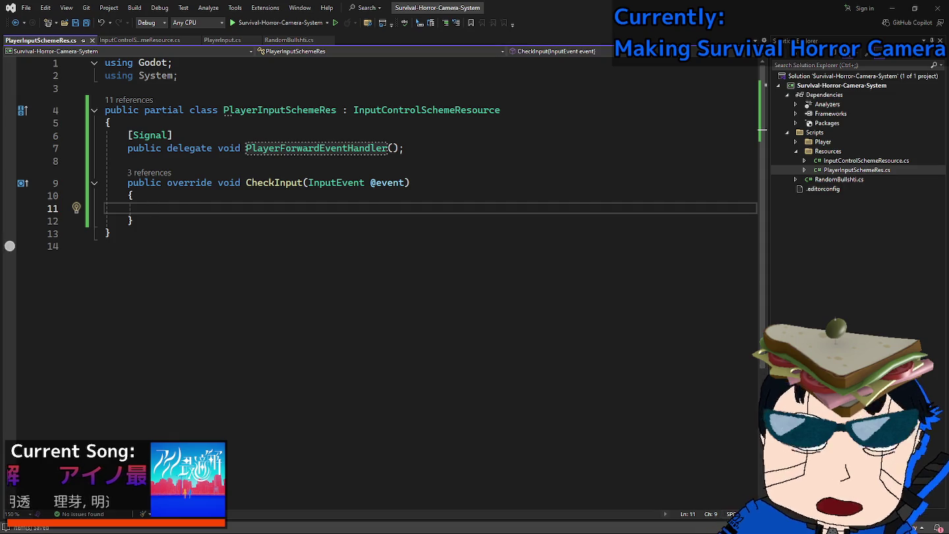
text(100)
key(Return)
text(100)
key(Return)
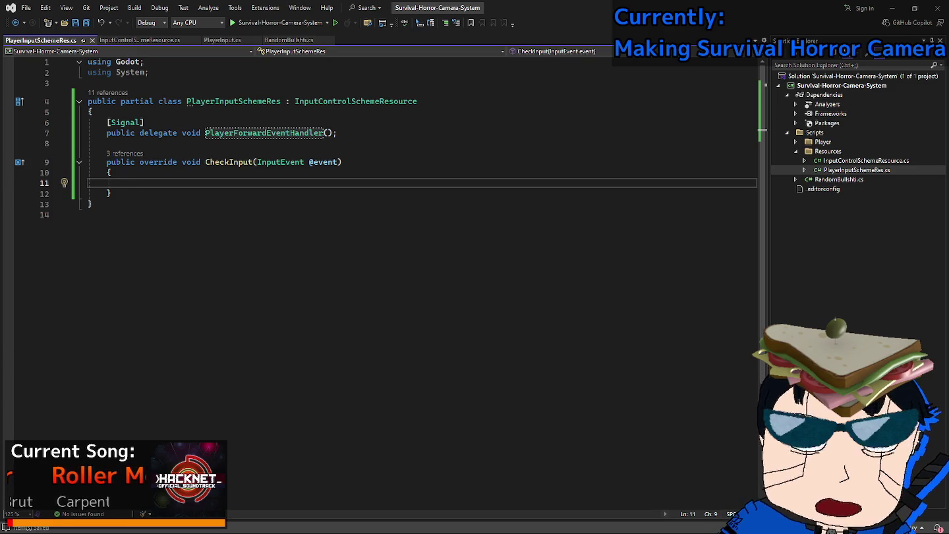
click(17, 513)
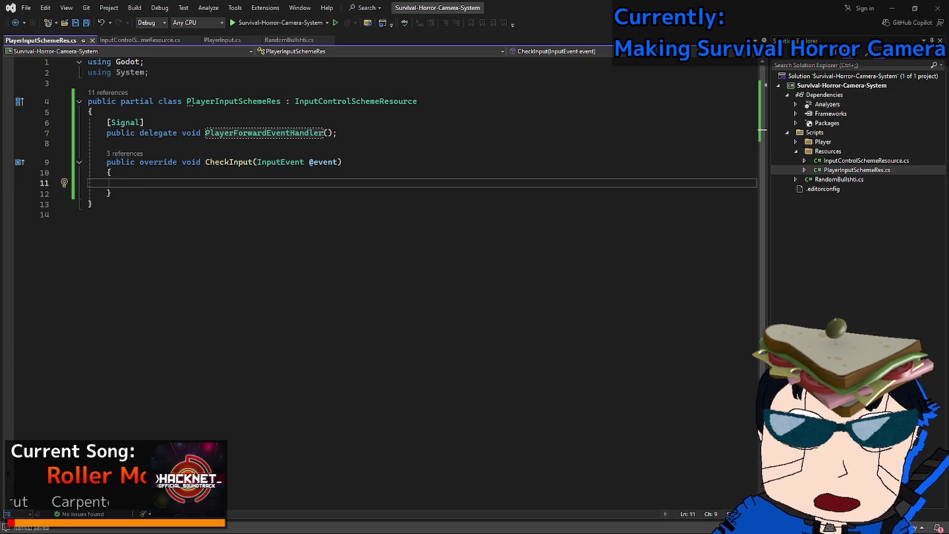
key(Return)
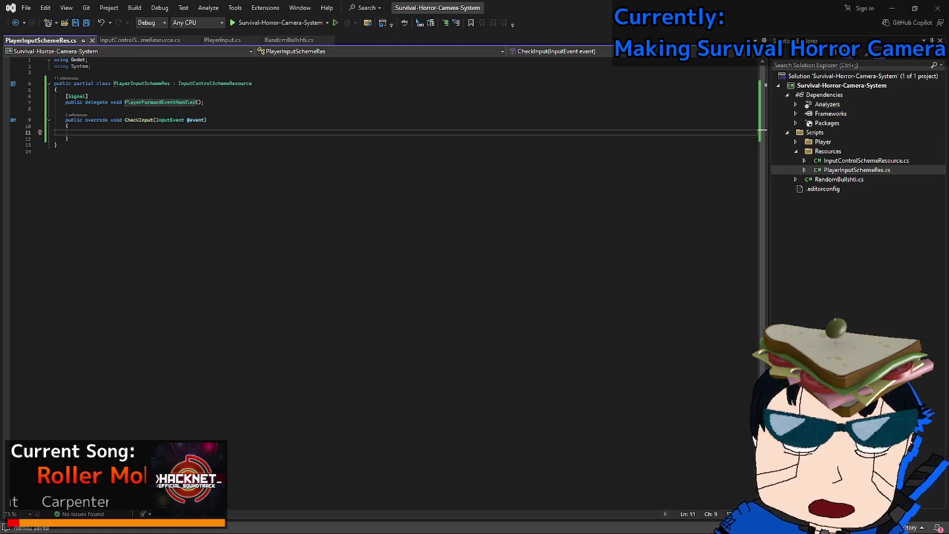
scroll(382, 125, up, 3)
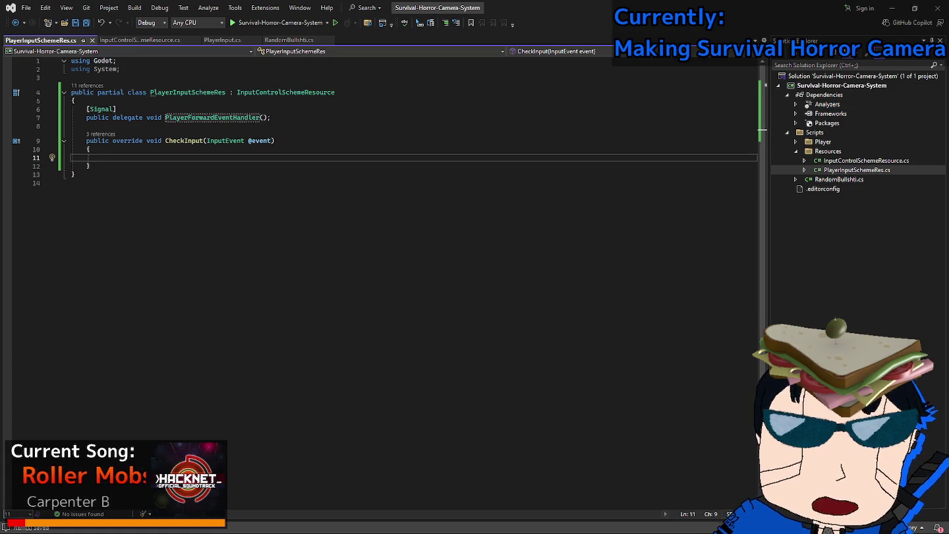
scroll(383, 125, up, 1)
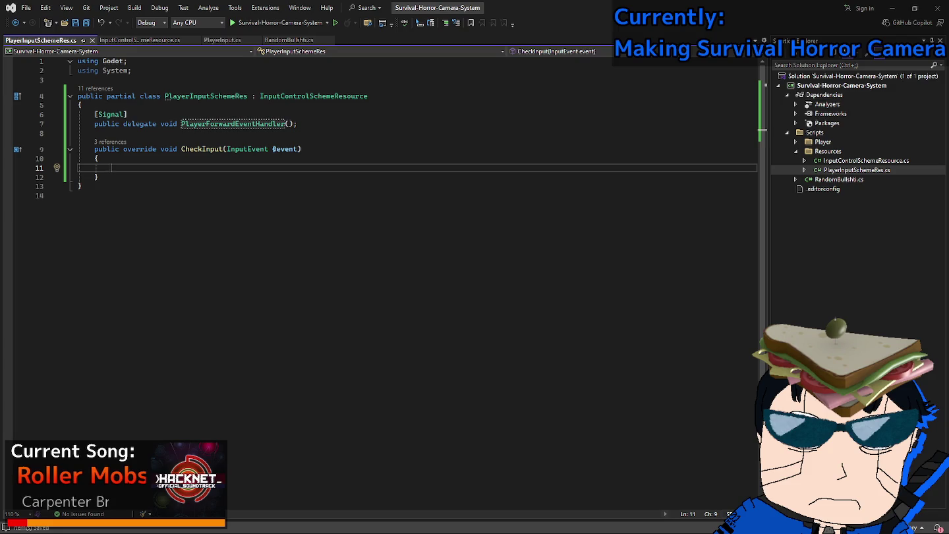
Select the PlayerForwardEventHandler name, move to line 8, and return to Godot.
click(98, 158)
click(110, 167)
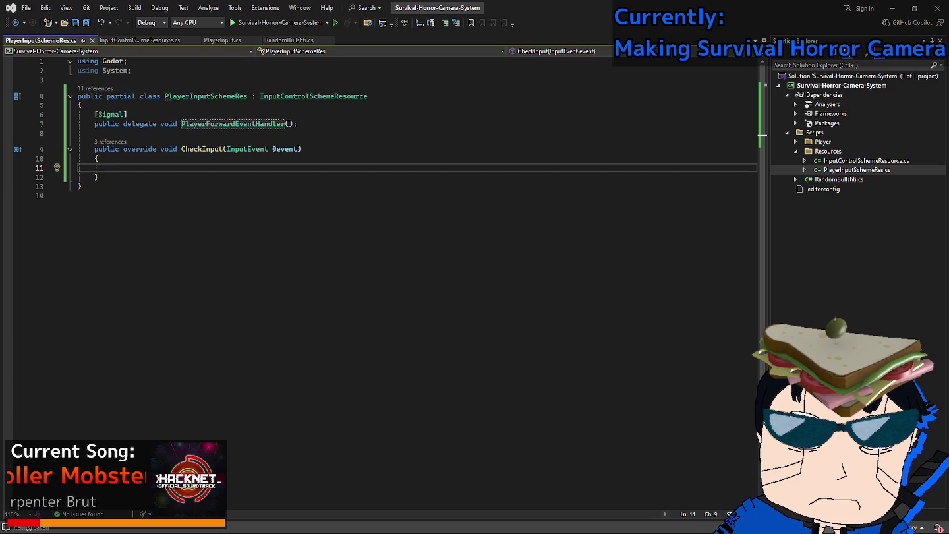
double_click(233, 123)
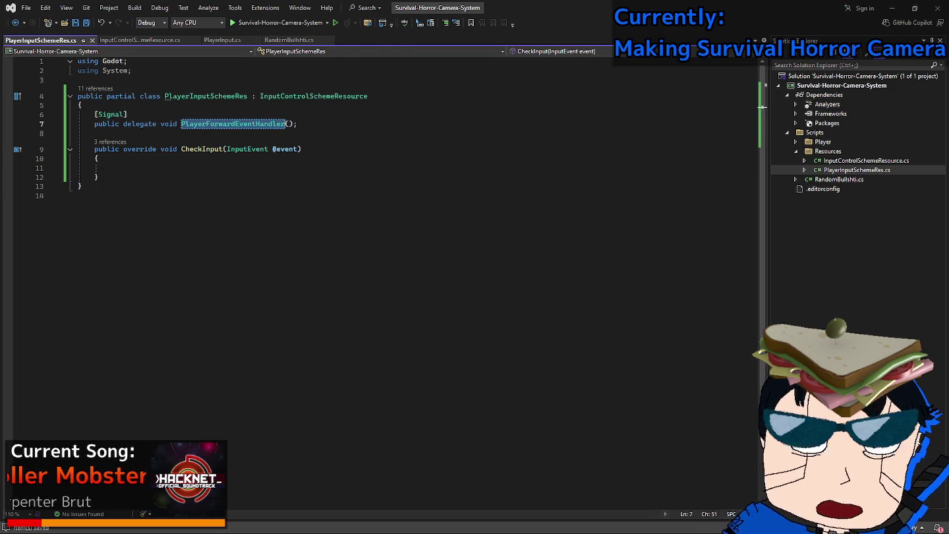
key(Down)
key(Down)
key(Up)
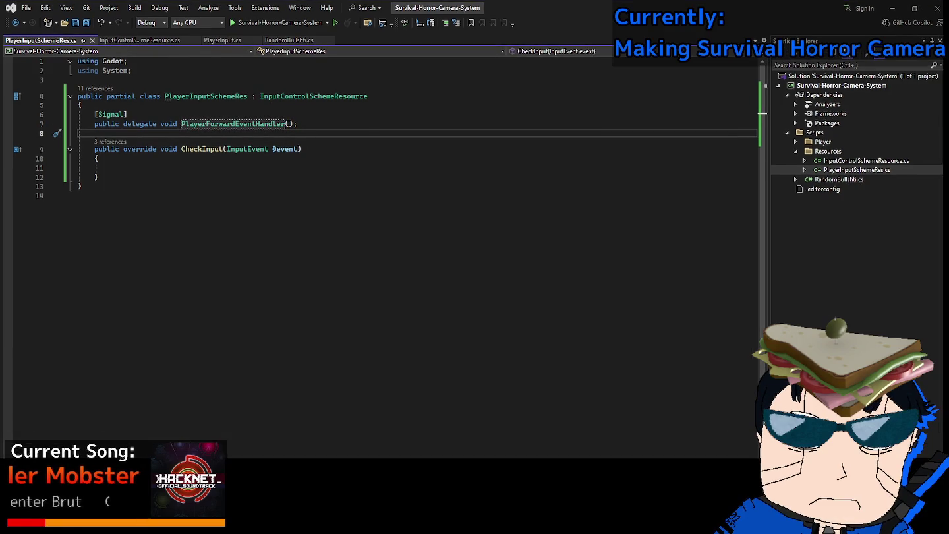
key(alt+Tab)
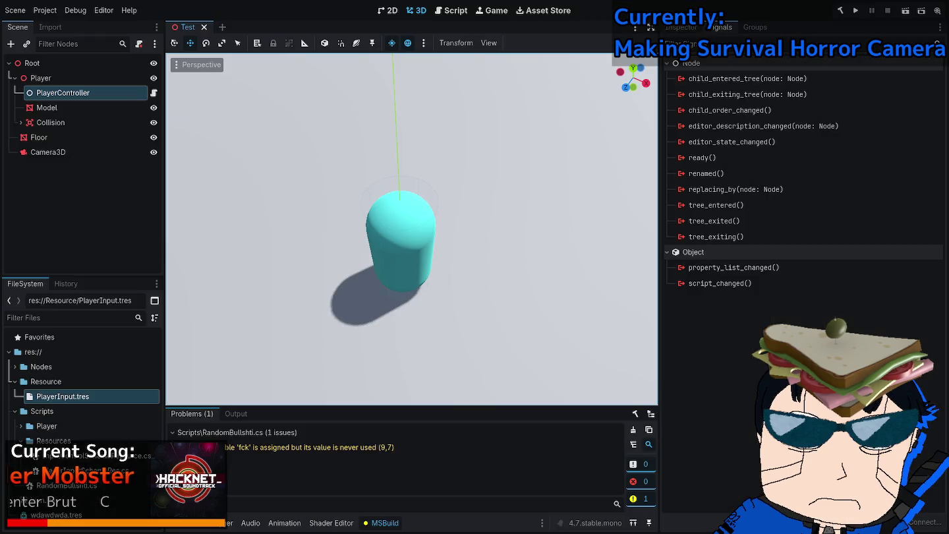
Rebuild the C# project from the Godot toolbar.
click(680, 27)
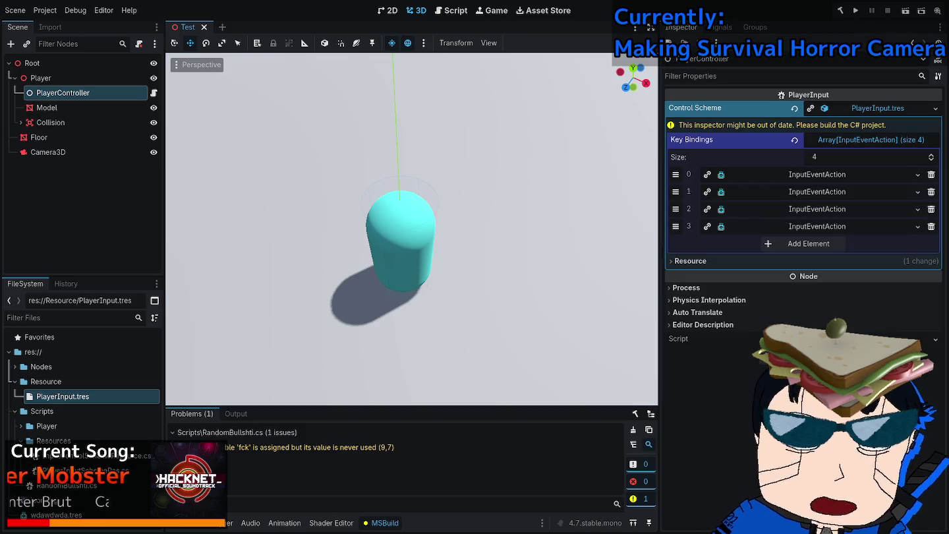
click(840, 11)
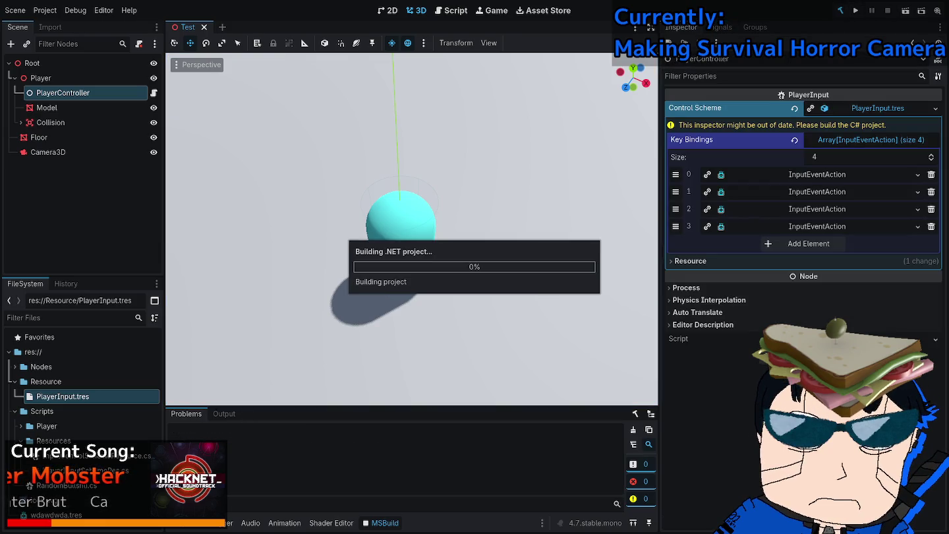
key(alt+Tab)
key(alt+Tab)
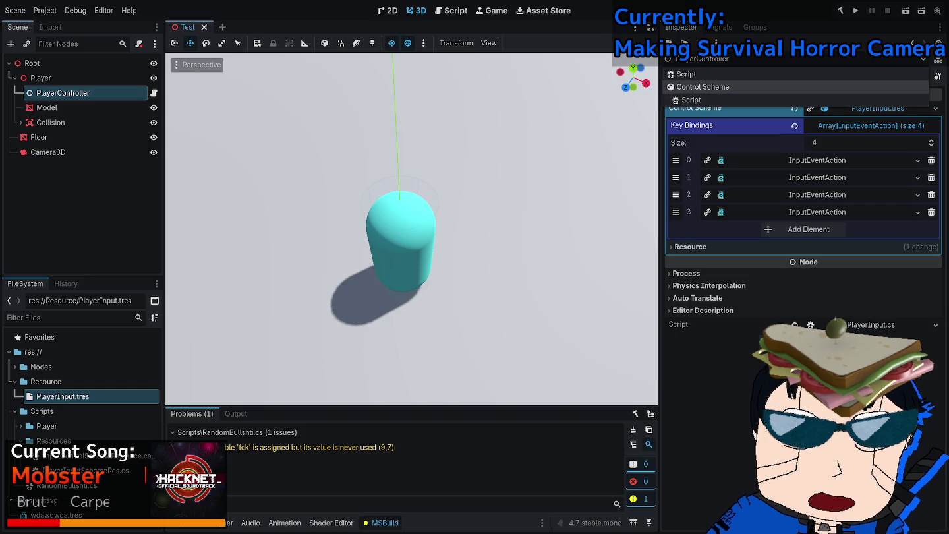
Confirm PlayerForward() appears in PlayerInput.tres's Signals tab, then go back to Visual Studio.
click(703, 87)
click(720, 27)
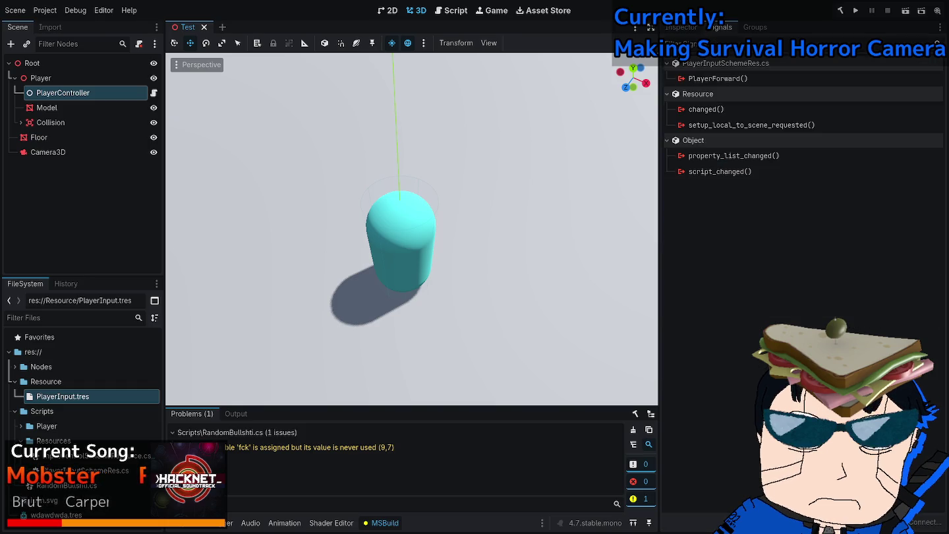
click(717, 78)
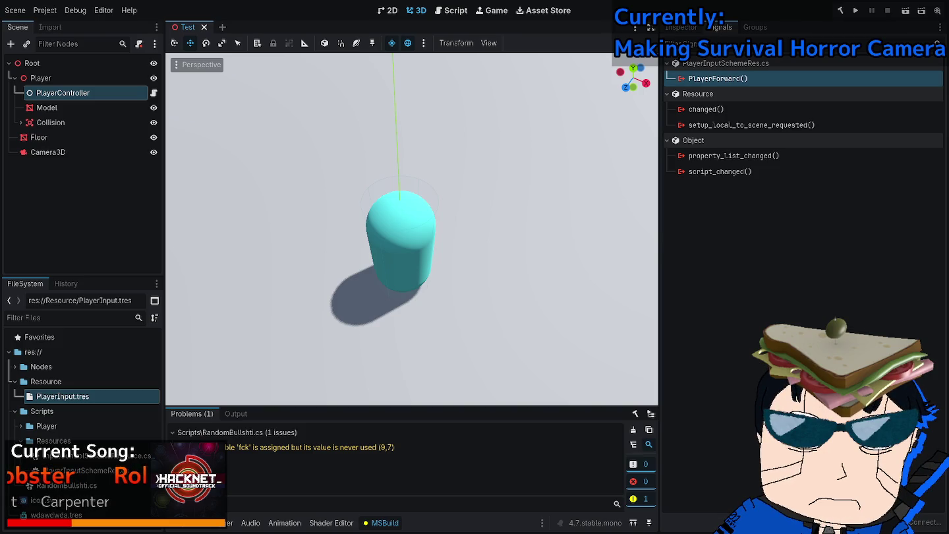
right_click(741, 79)
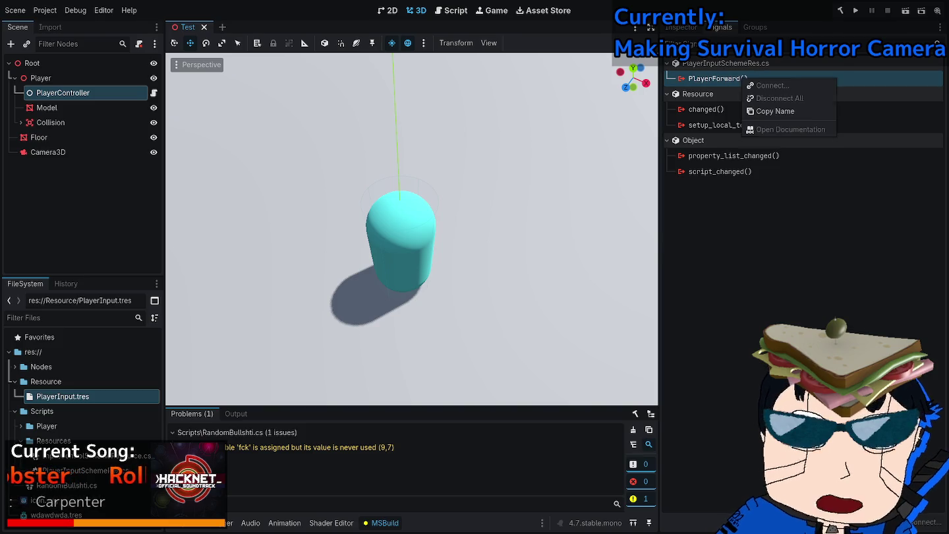
key(Escape)
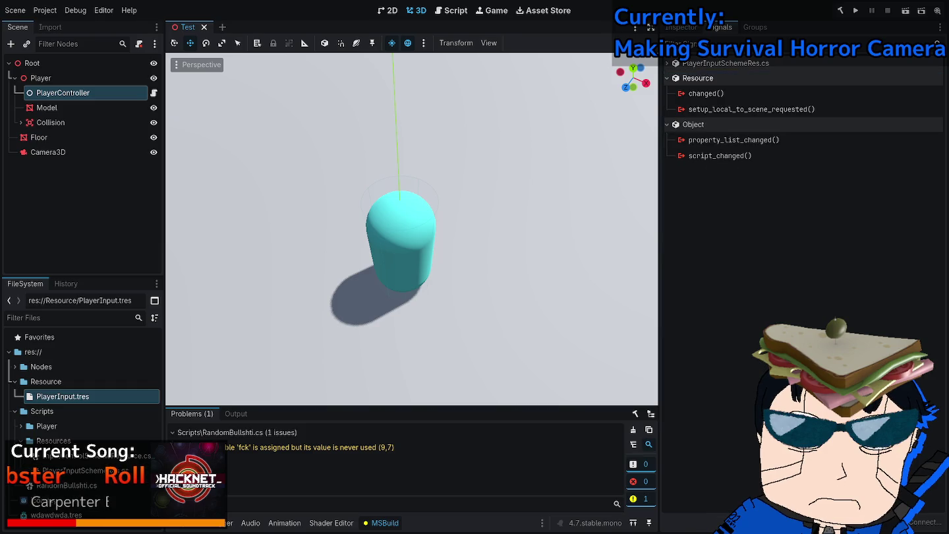
click(682, 27)
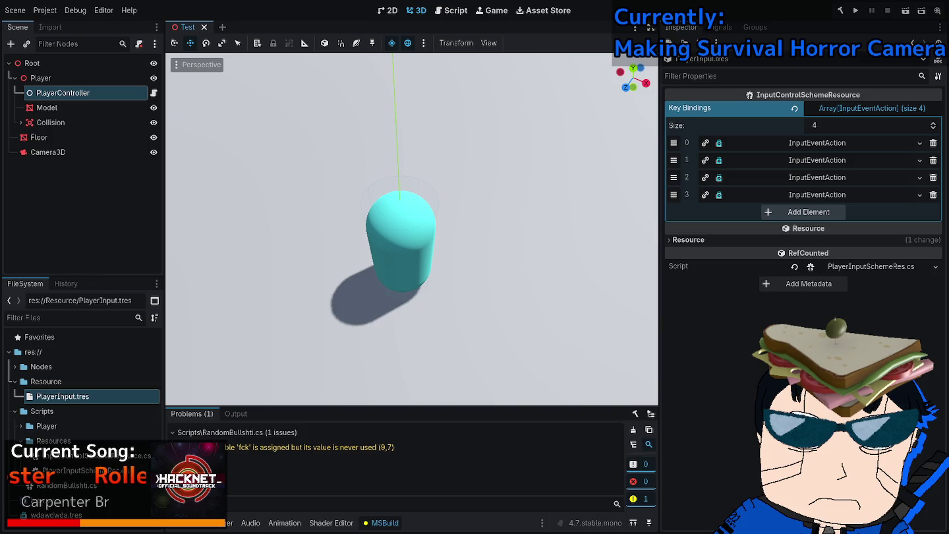
key(alt+Tab)
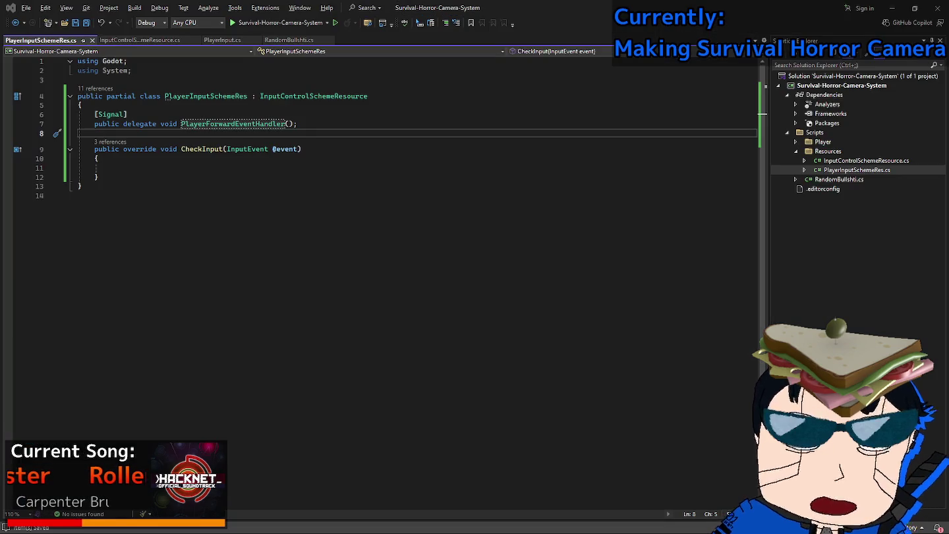
key(alt+Tab)
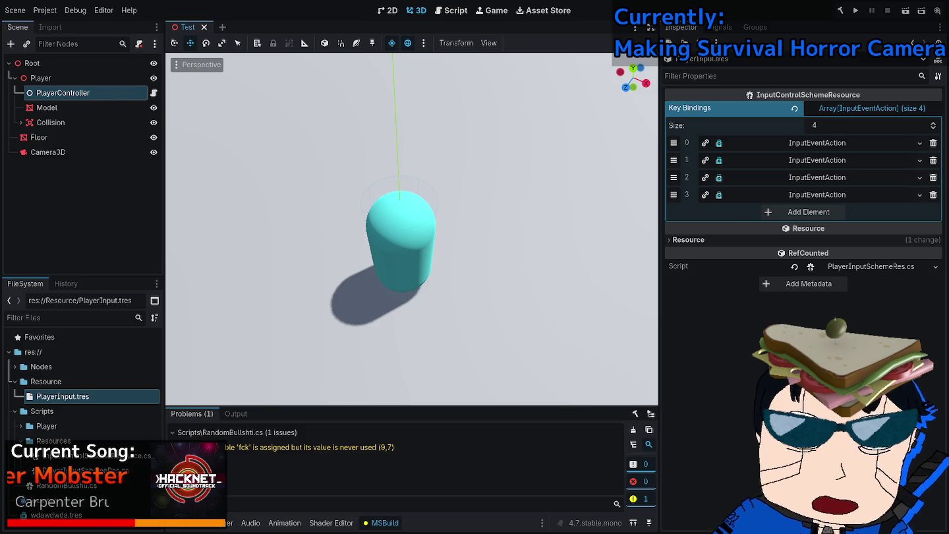
key(alt+Tab)
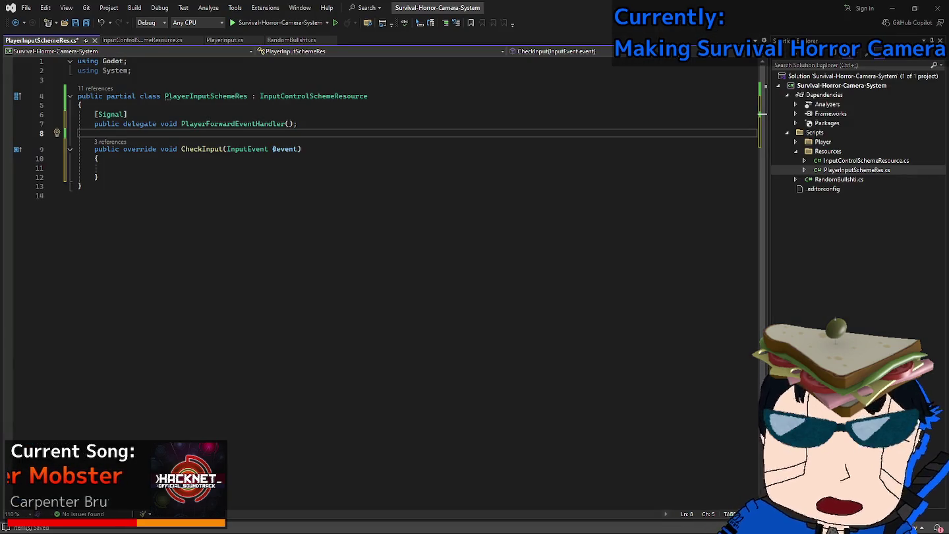
Save PlayerInputSchemeRes.cs and place the cursor inside the empty CheckInput body.
click(77, 196)
key(ctrl+s)
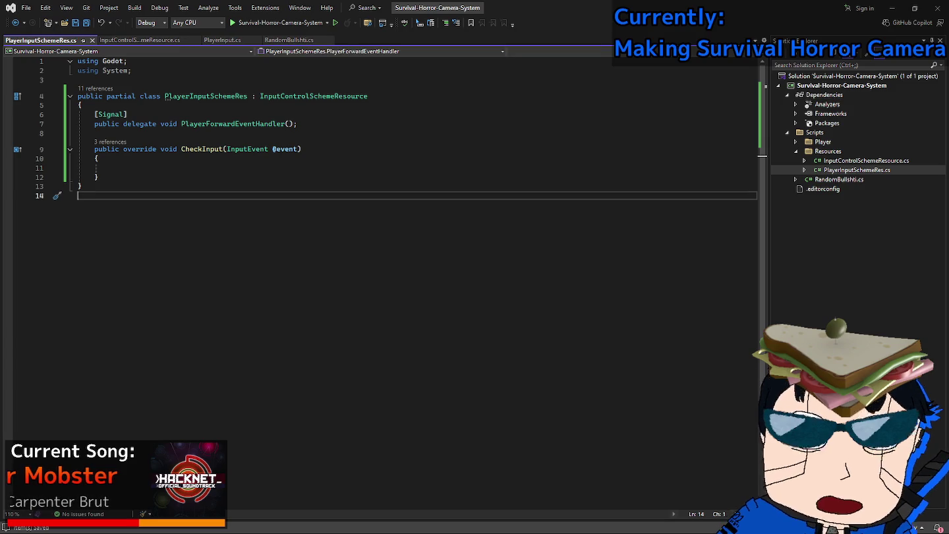
key(Up)
key(Up)
key(Right)
click(95, 169)
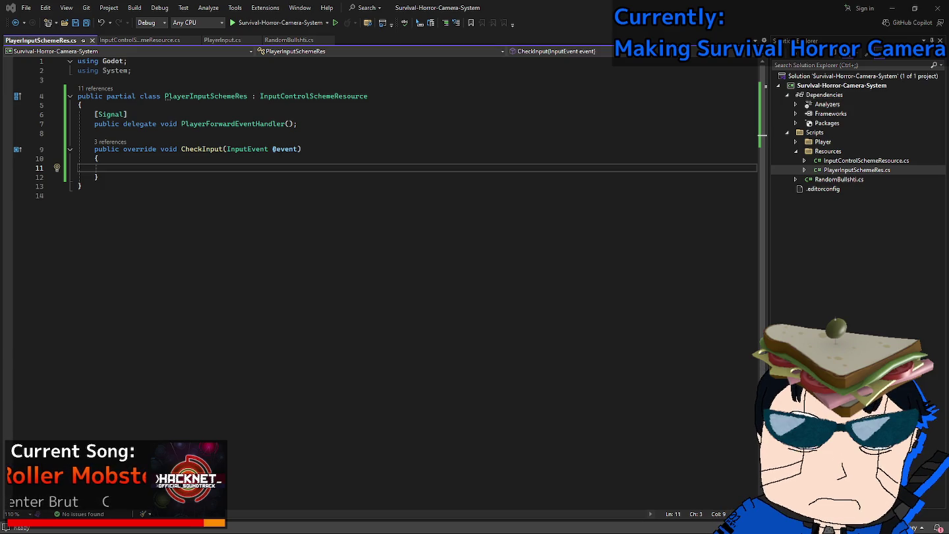
Alt+Tab to Godot, where PlayerInput.tres shows its four InputEventAction key bindings.
key(alt+Tab)
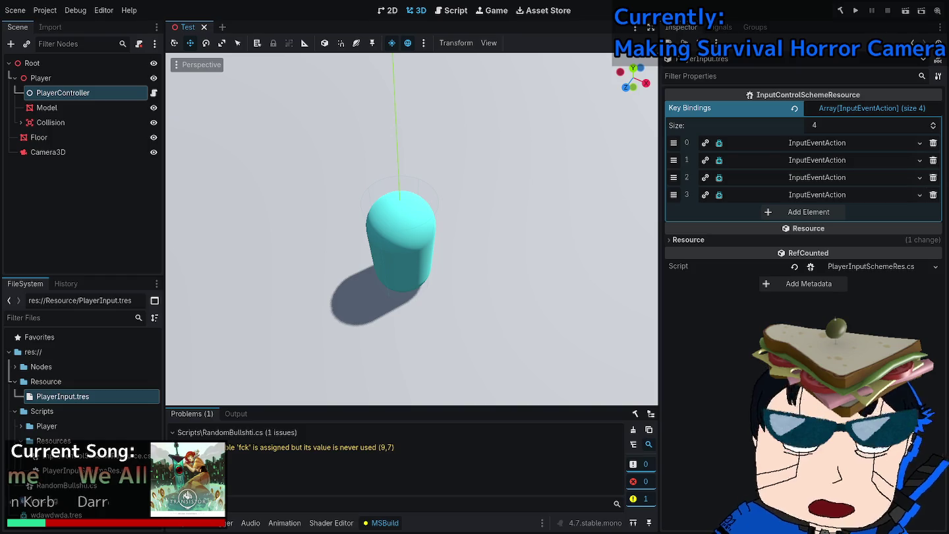
Check the resource's PlayerForward(), changed and setup_local_to_scene_requested signals.
click(719, 27)
click(717, 78)
click(725, 108)
right_click(730, 110)
click(700, 124)
right_click(700, 128)
key(Escape)
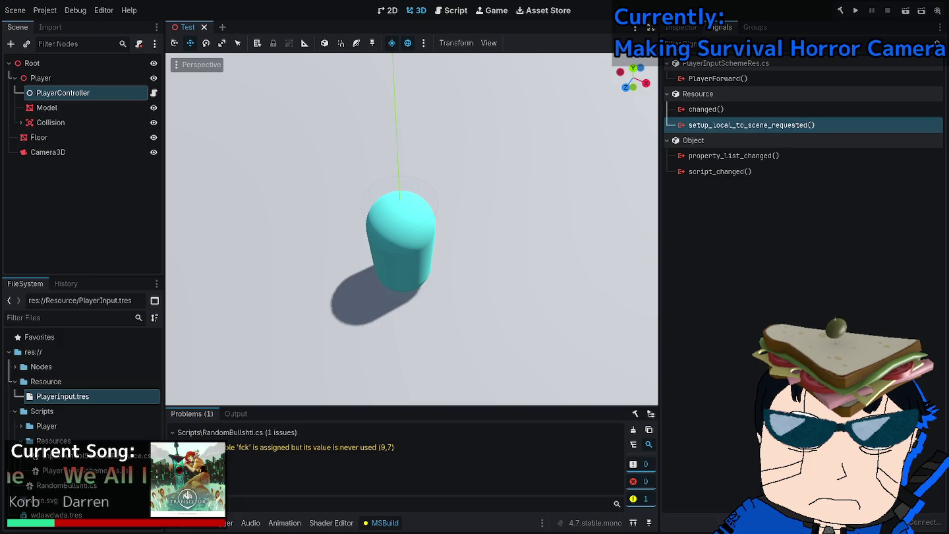
click(681, 27)
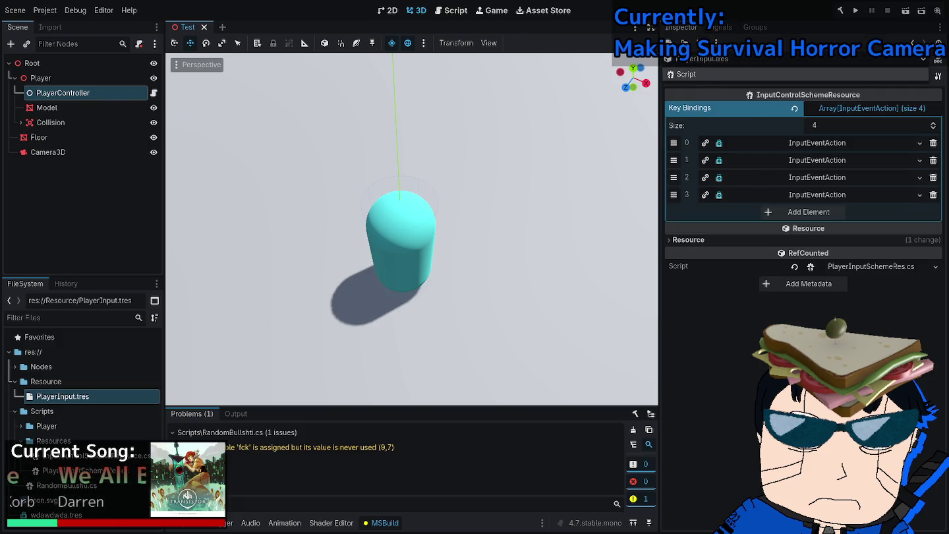
Open PlayerInputSchemeRes.cs in the script editor and rebuild the C# project.
click(870, 266)
click(62, 92)
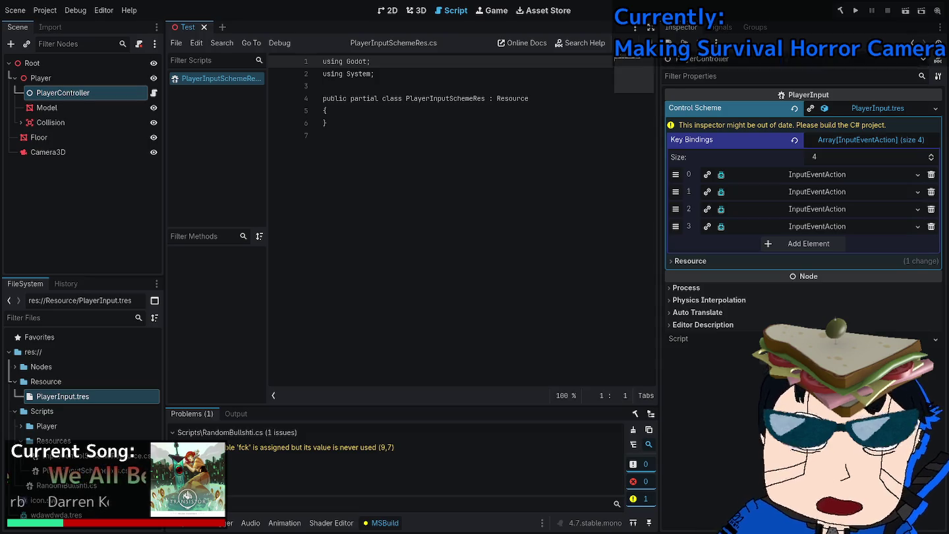
click(791, 59)
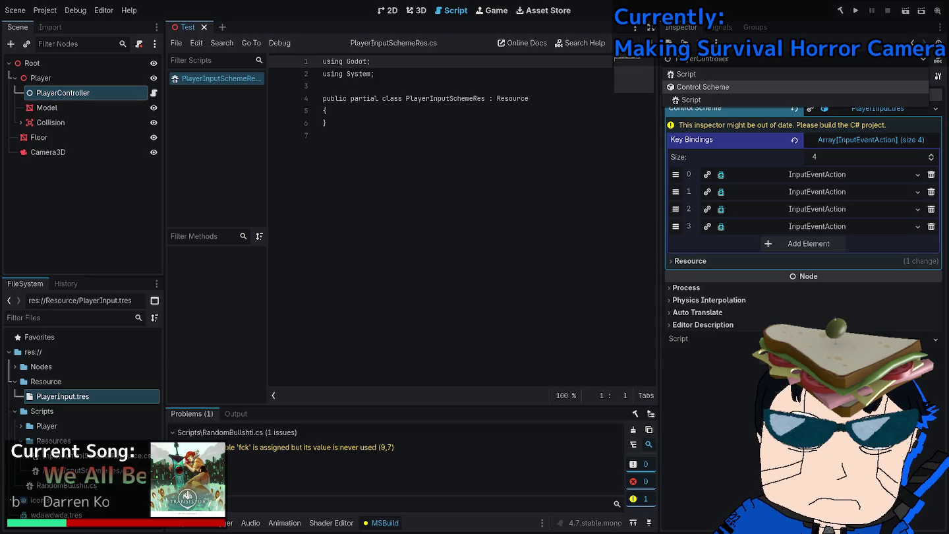
click(839, 11)
click(840, 11)
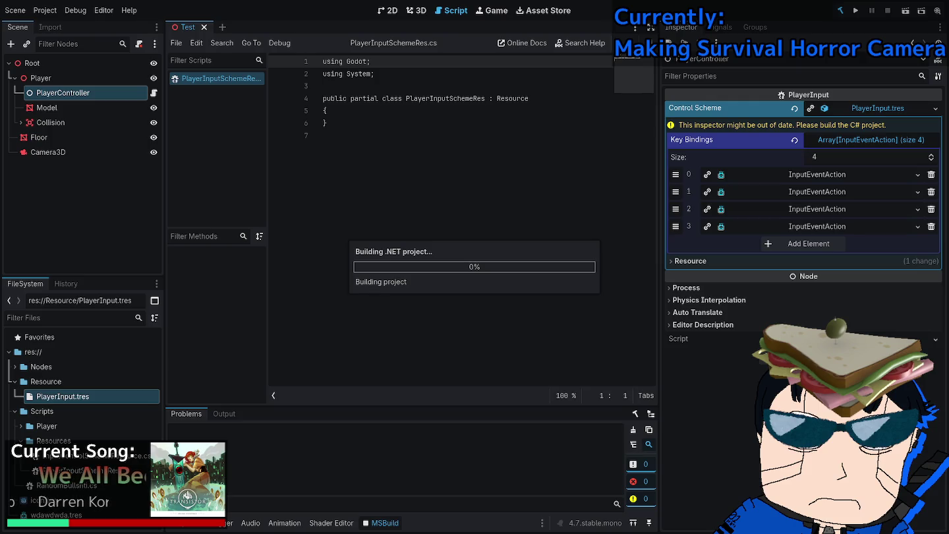
click(791, 59)
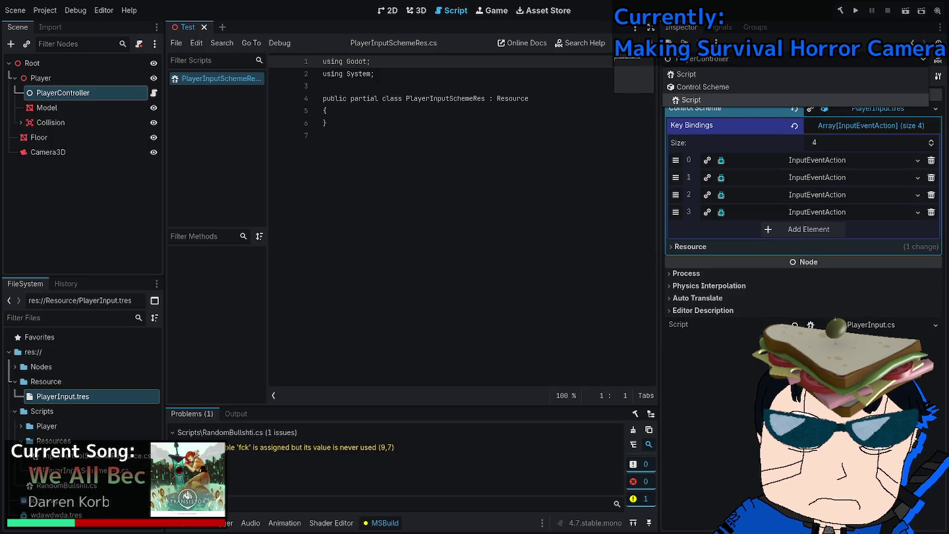
click(691, 100)
Recheck PlayerForward() in the resource's signals, then list the PlayerController node's signals.
click(721, 27)
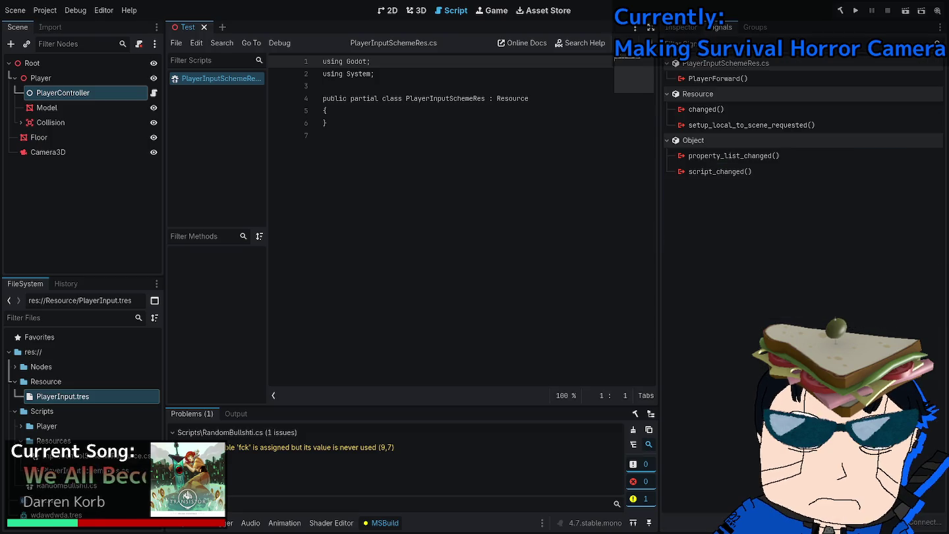
click(718, 79)
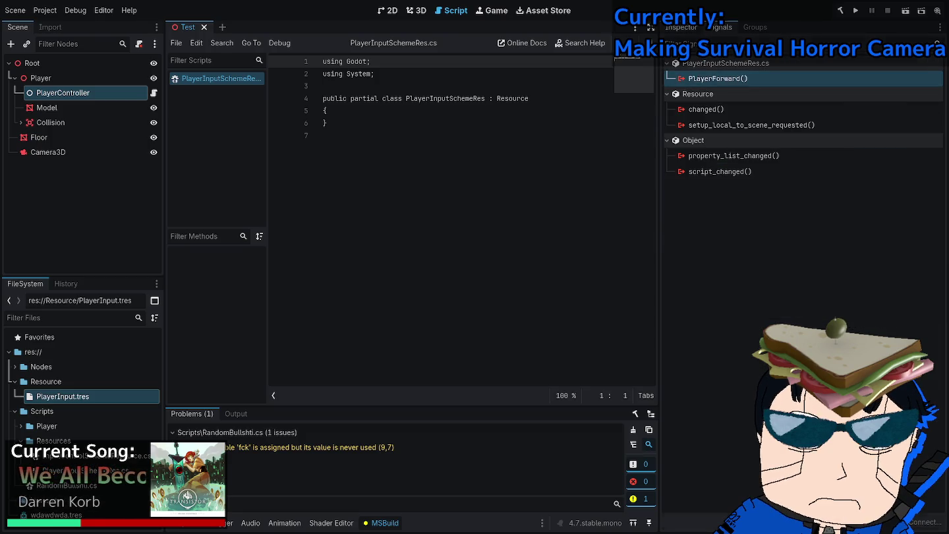
click(681, 27)
click(721, 27)
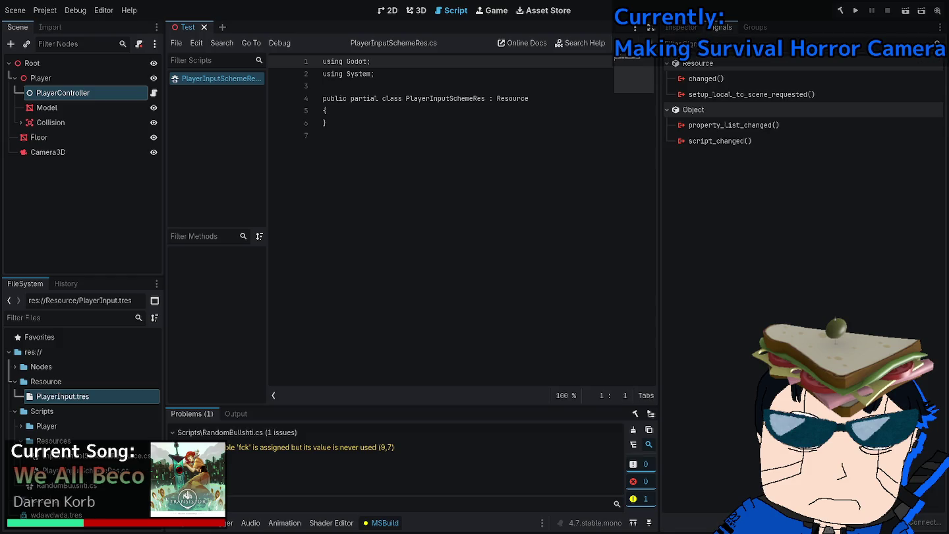
click(719, 78)
right_click(729, 78)
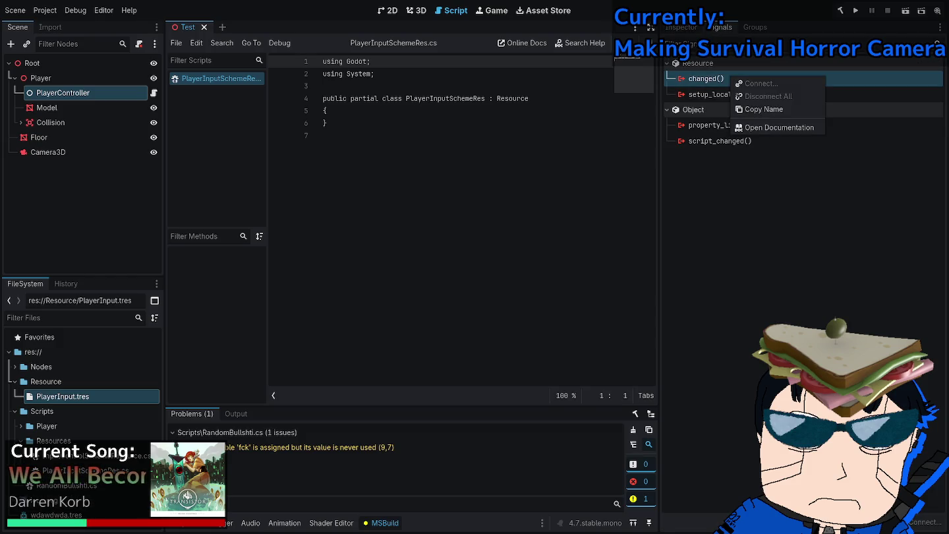
key(Escape)
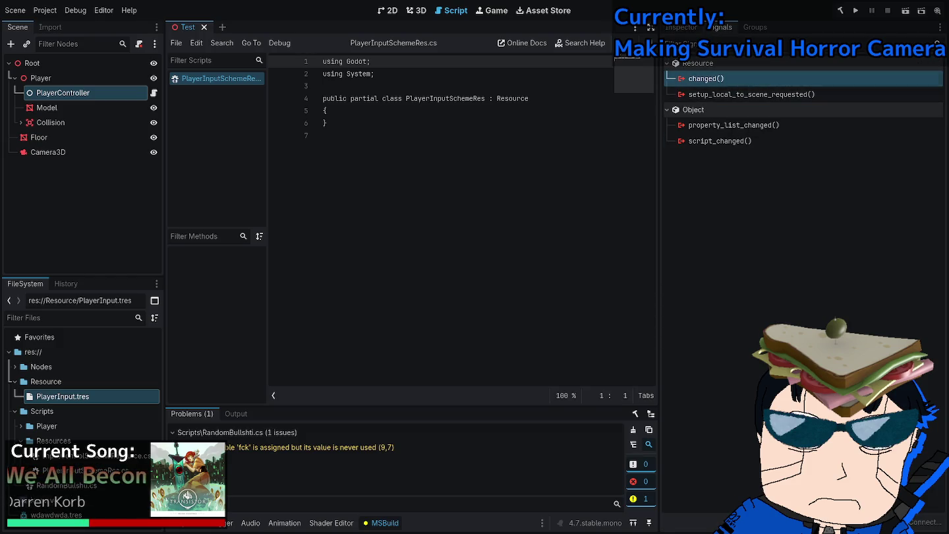
click(681, 27)
click(755, 27)
click(681, 27)
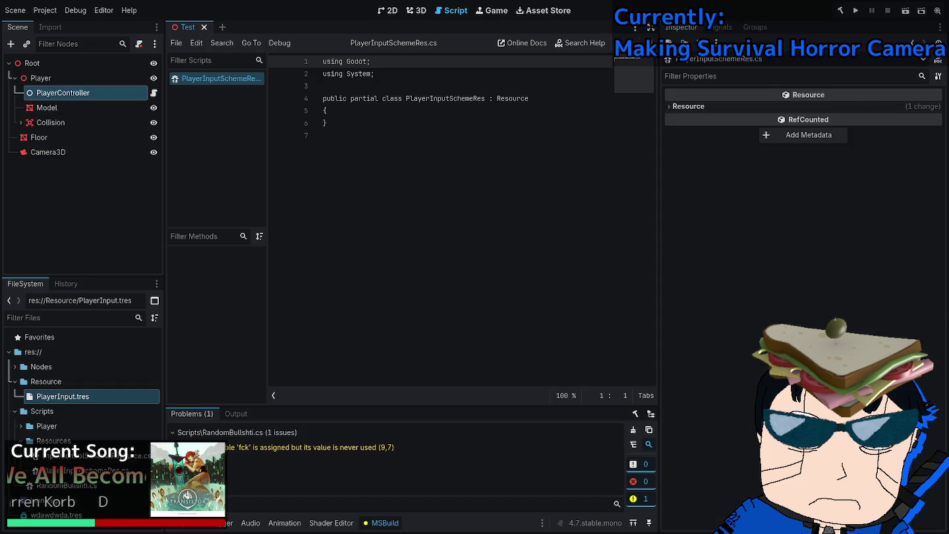
click(63, 92)
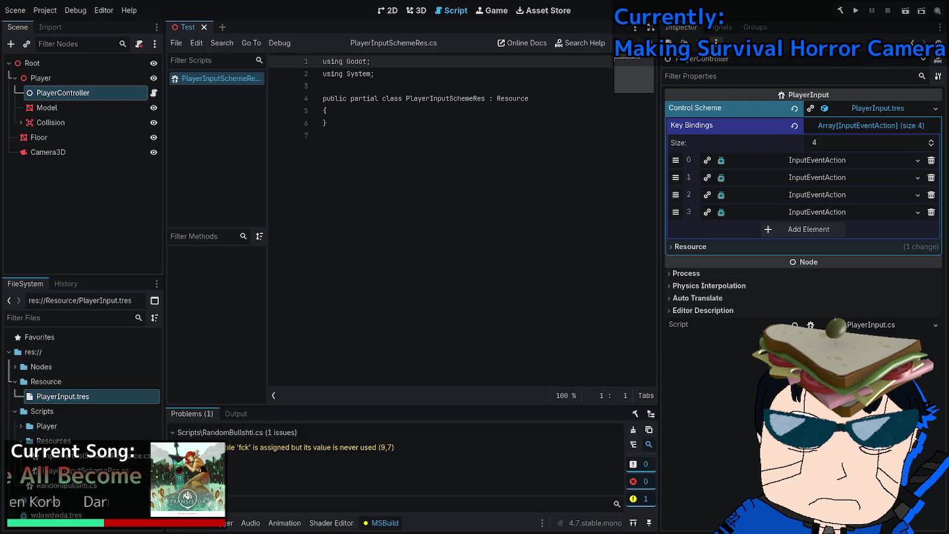
click(718, 27)
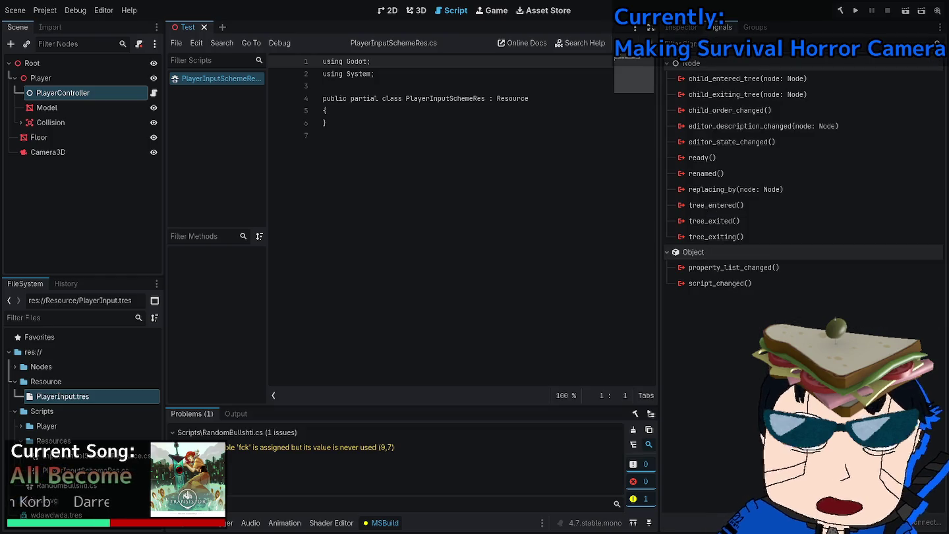
From PlayerController's properties, open the PlayerInput.tres Control Scheme resource for inspection.
click(682, 28)
click(719, 27)
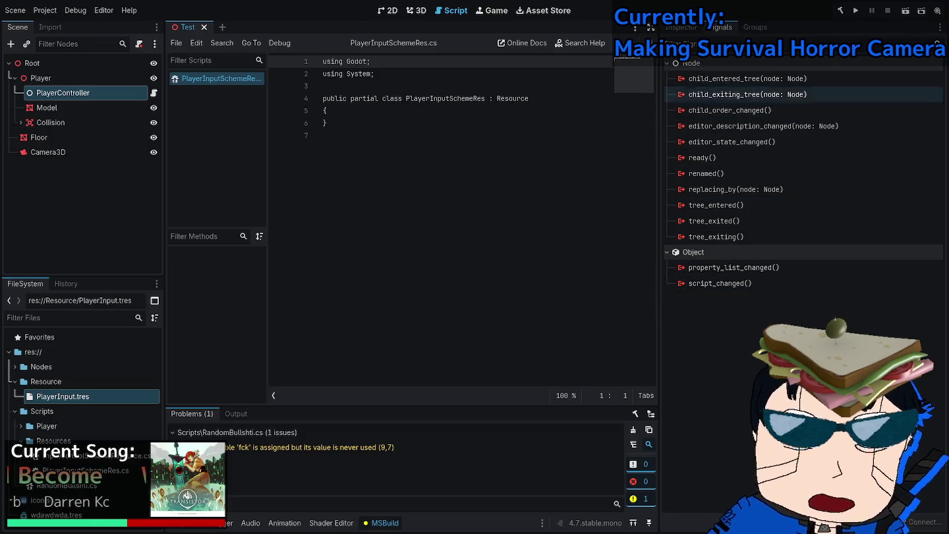
click(681, 27)
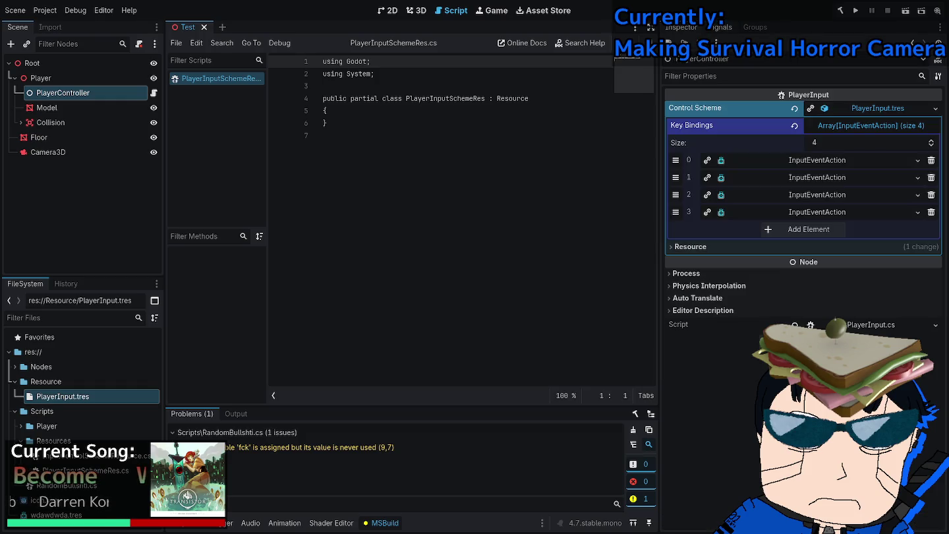
right_click(837, 108)
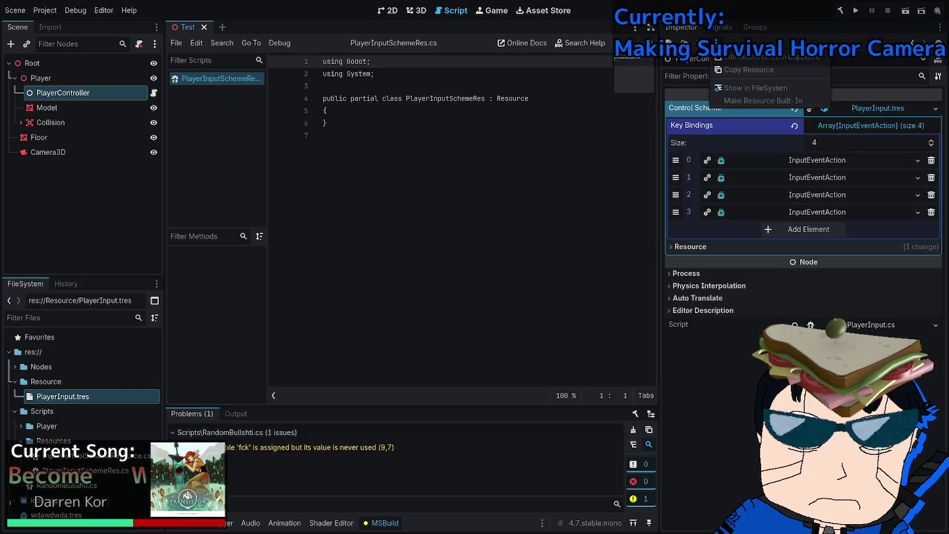
key(Escape)
click(824, 108)
click(824, 108)
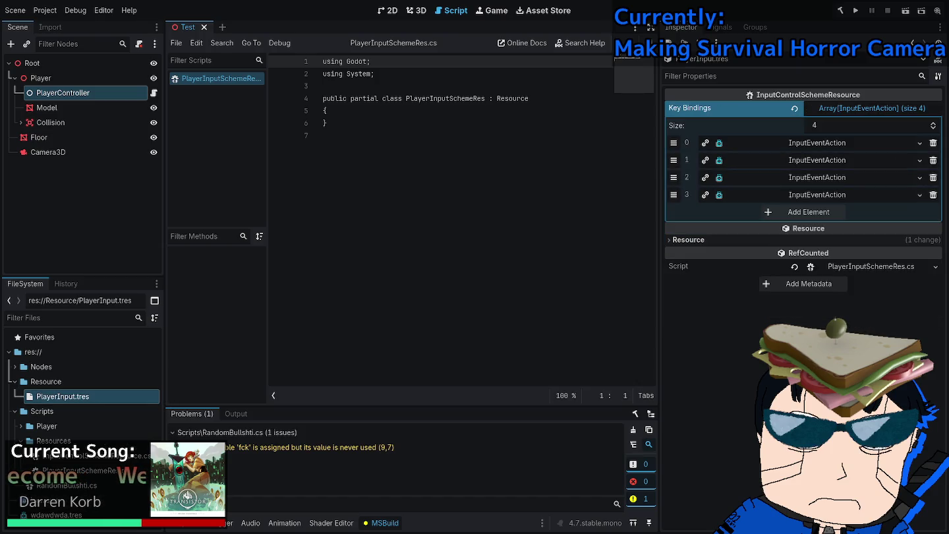
Select the PlayerForward signal in the control scheme resource's Signals list without connecting it.
click(756, 27)
click(718, 78)
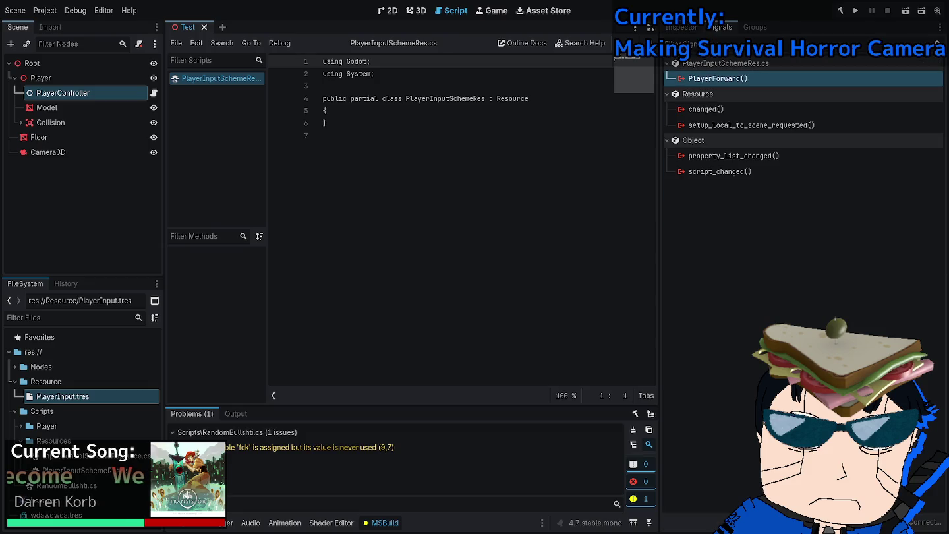
right_click(733, 81)
key(Escape)
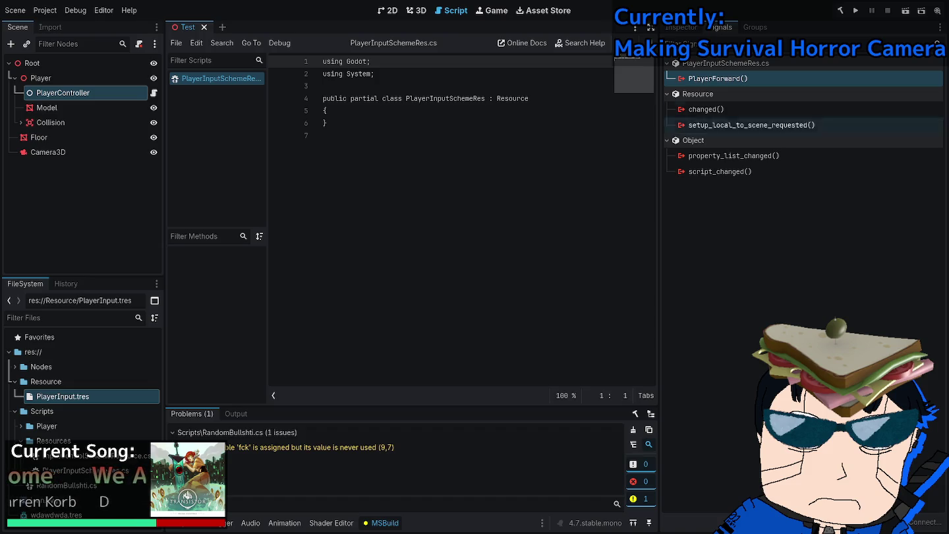
click(63, 396)
Cancel connecting PlayerController's child_entered_tree and property_list_changed signals, then return to Visual Studio.
click(63, 92)
click(720, 27)
double_click(748, 79)
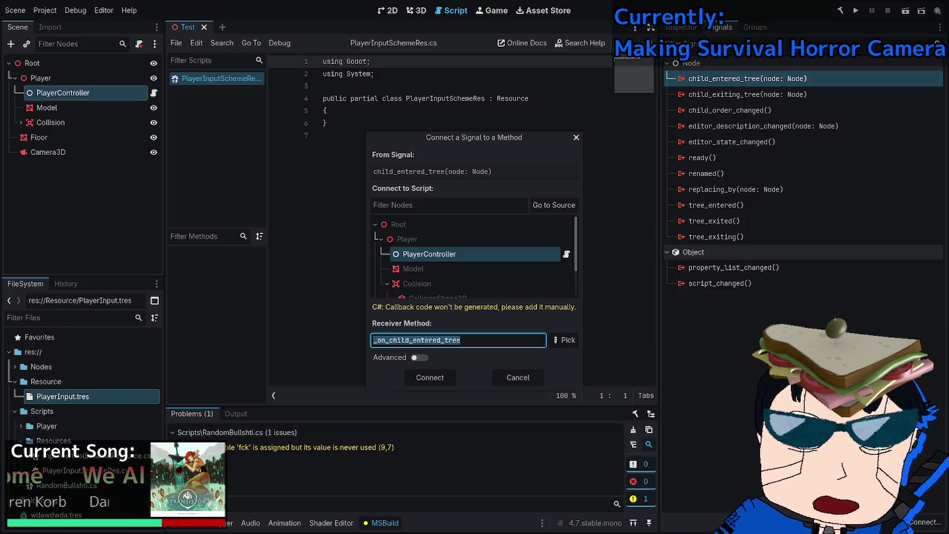
key(Escape)
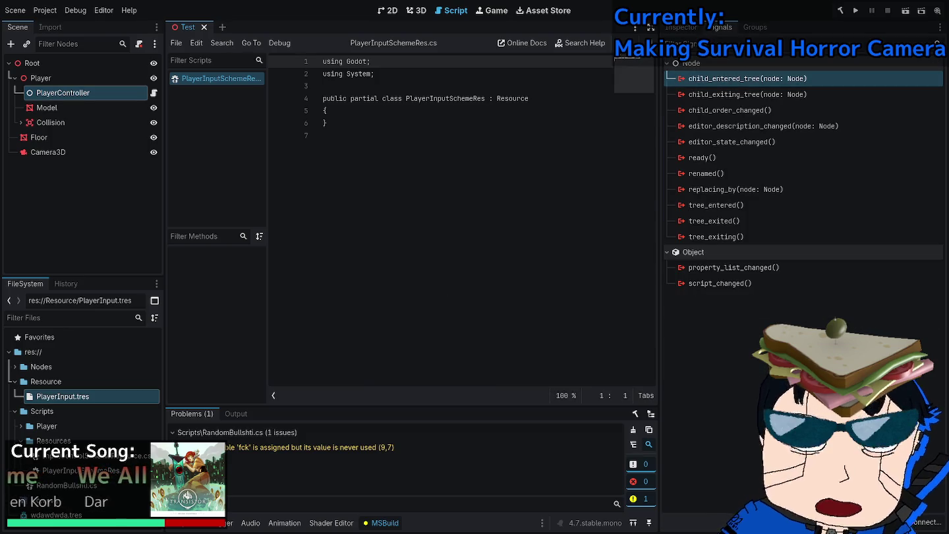
double_click(733, 267)
key(Escape)
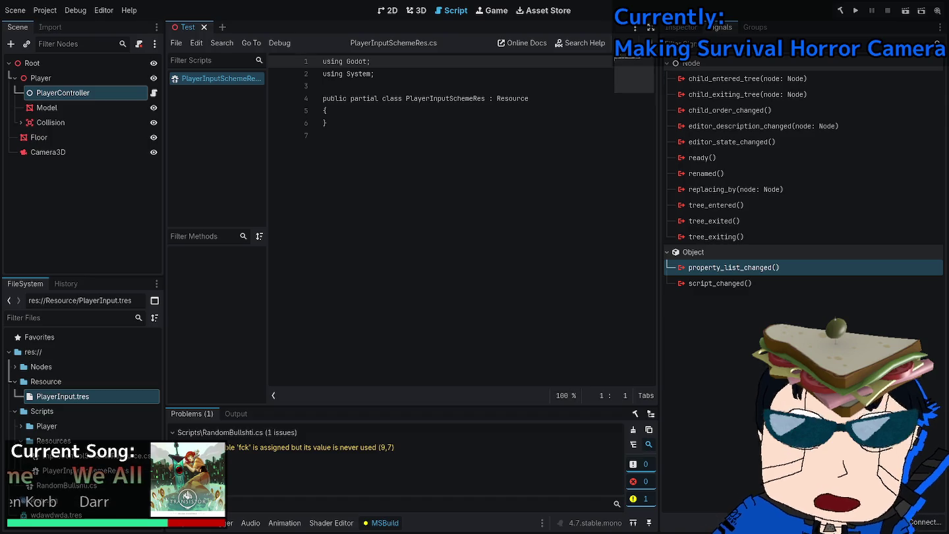
click(681, 27)
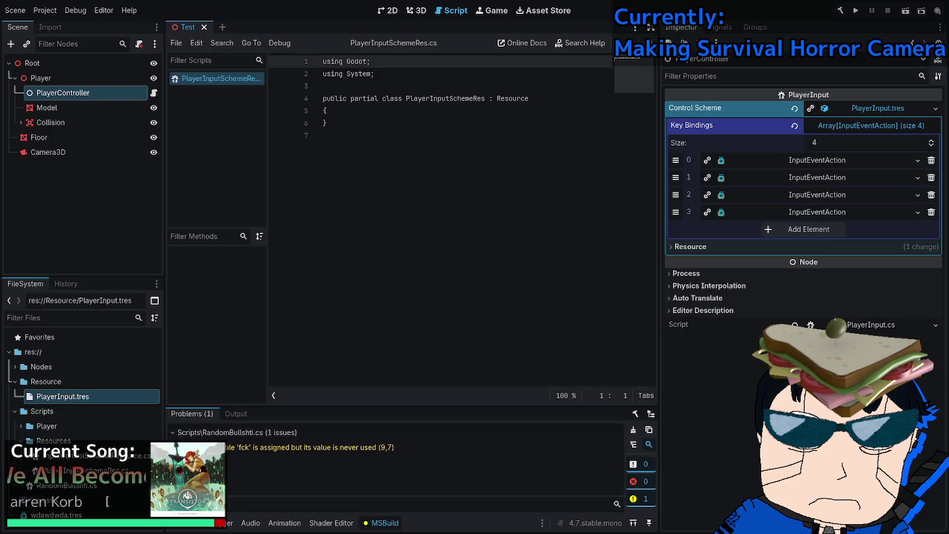
key(alt+Tab)
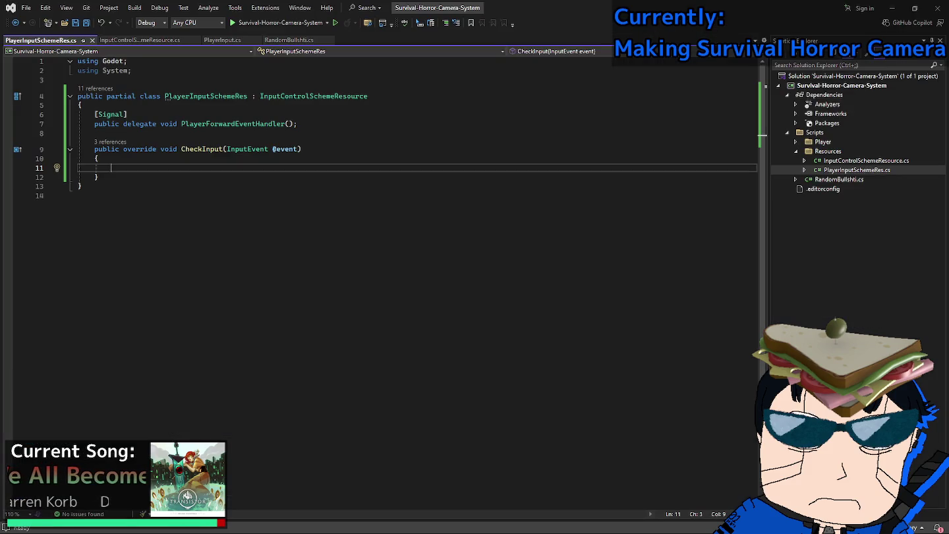
key(ctrl+Tab)
key(ctrl+Tab)
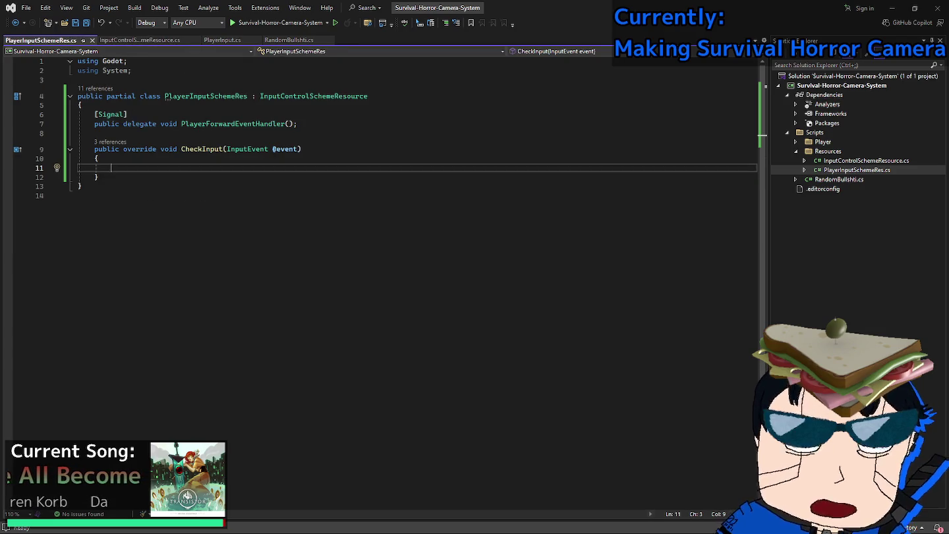